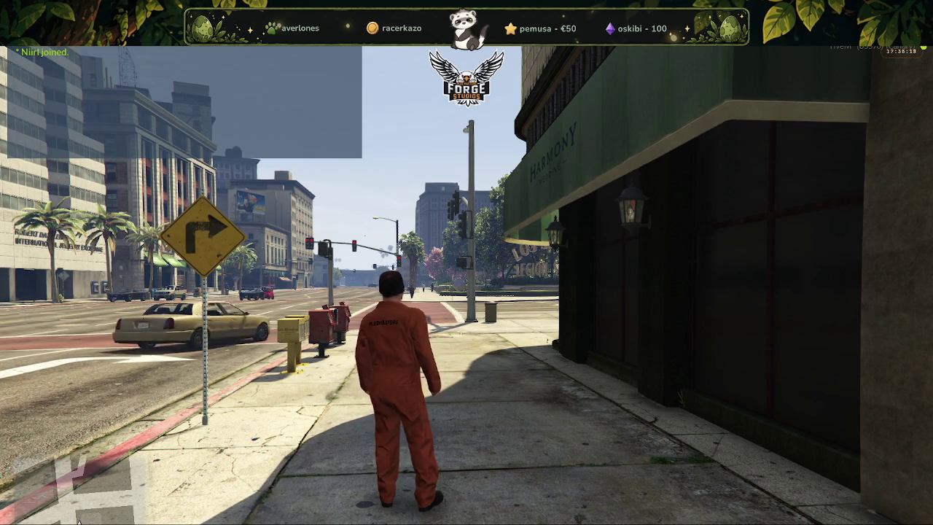
Run the character down the sidewalk to Legion Square and open the admin menu with F5.
key(w)
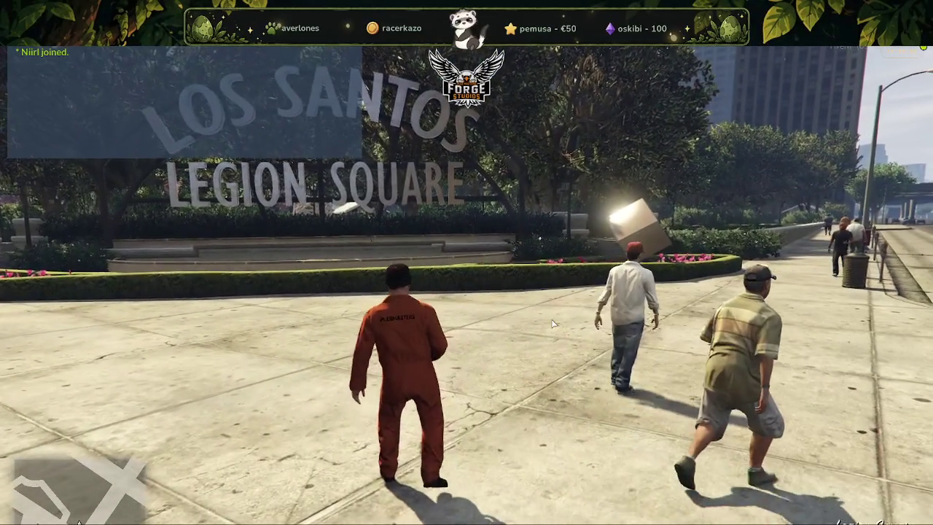
key(F5)
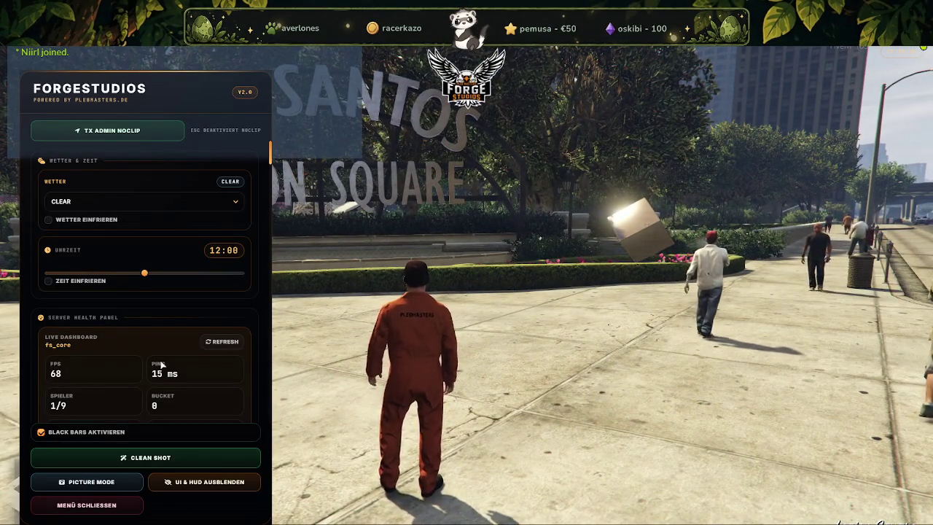
scroll(149, 384, down, 3)
scroll(149, 384, down, 5)
scroll(145, 364, down, 2)
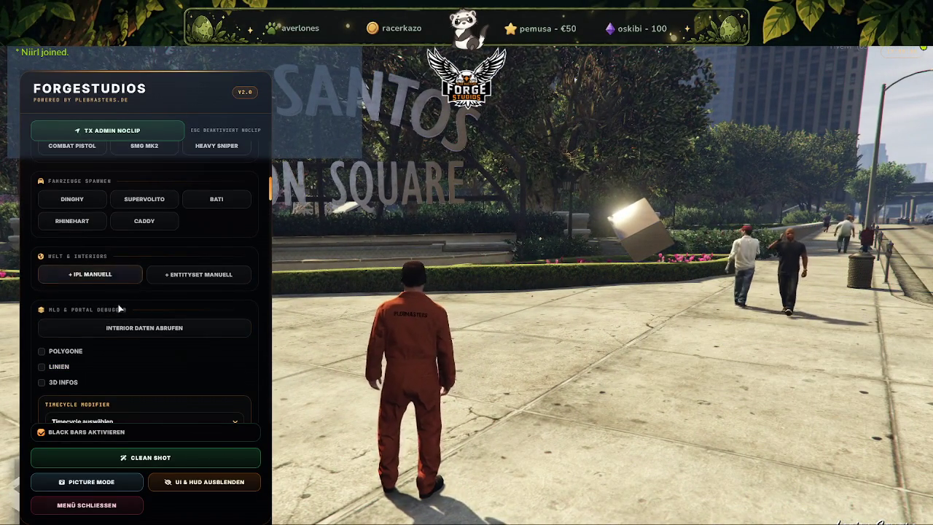
scroll(111, 273, down, 1)
click(109, 231)
text(niirl_park_winter)
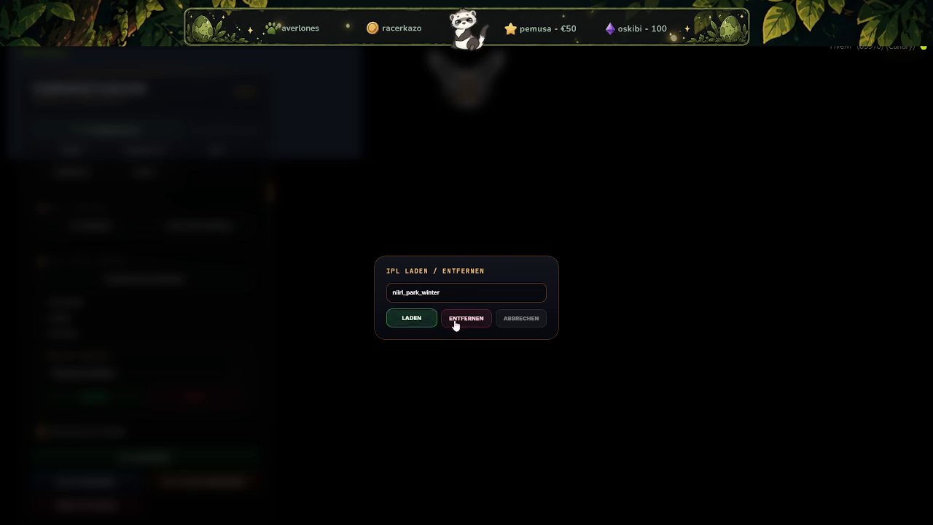
click(455, 325)
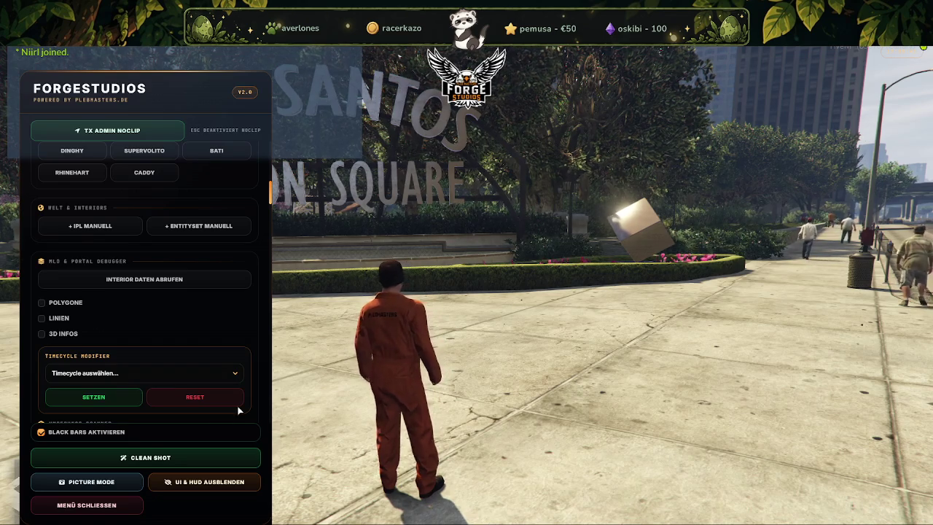
click(97, 505)
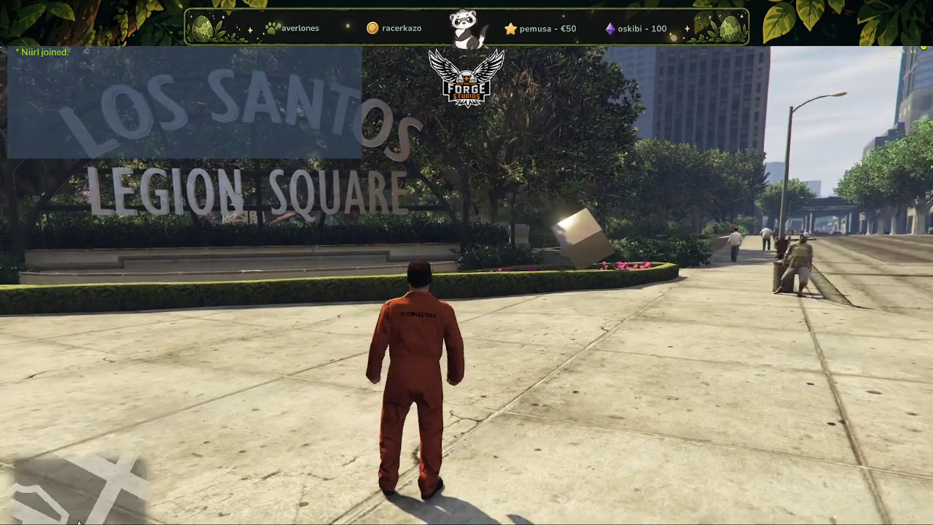
Run from the sidewalk into the park and along the path toward the stone bridge and pond.
key(w)
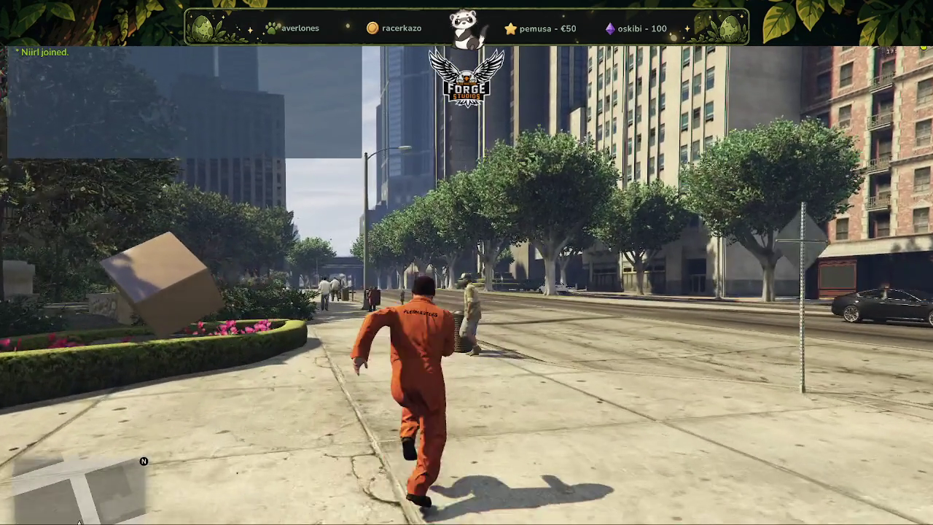
key(w)
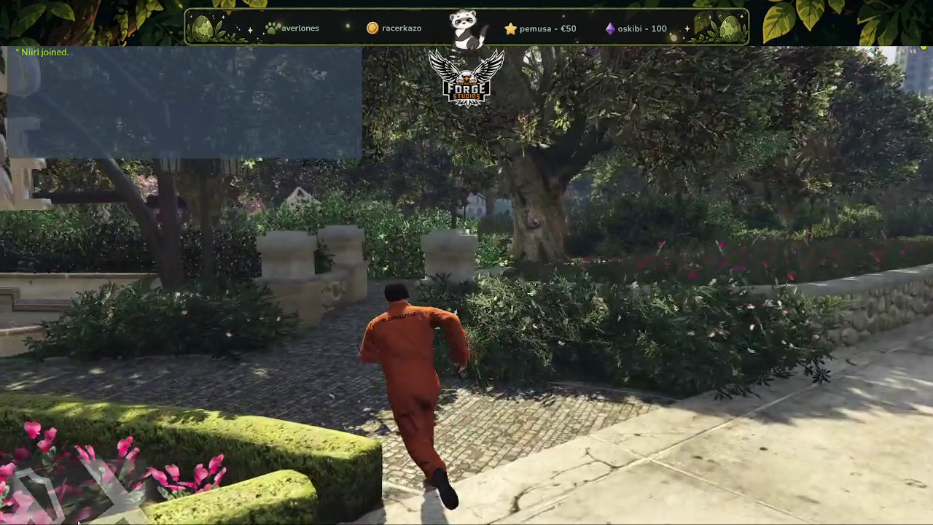
key(w)
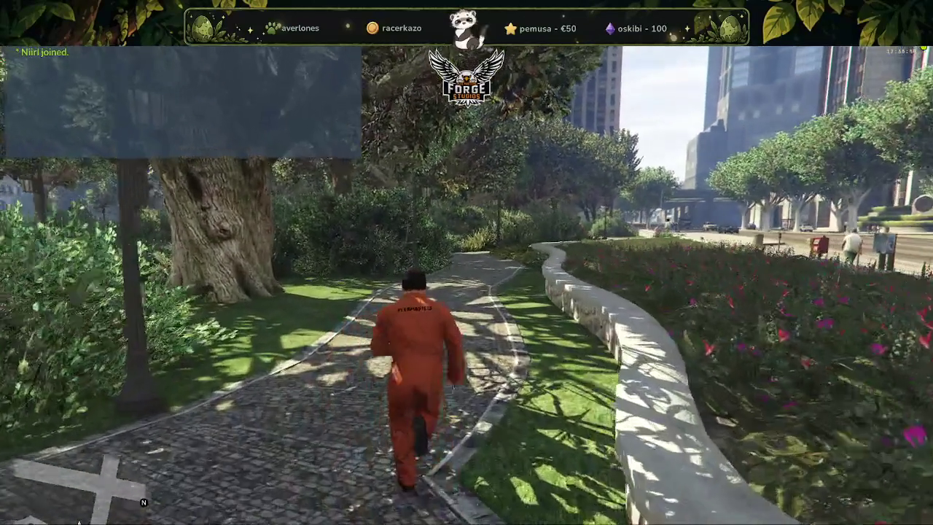
key(w)
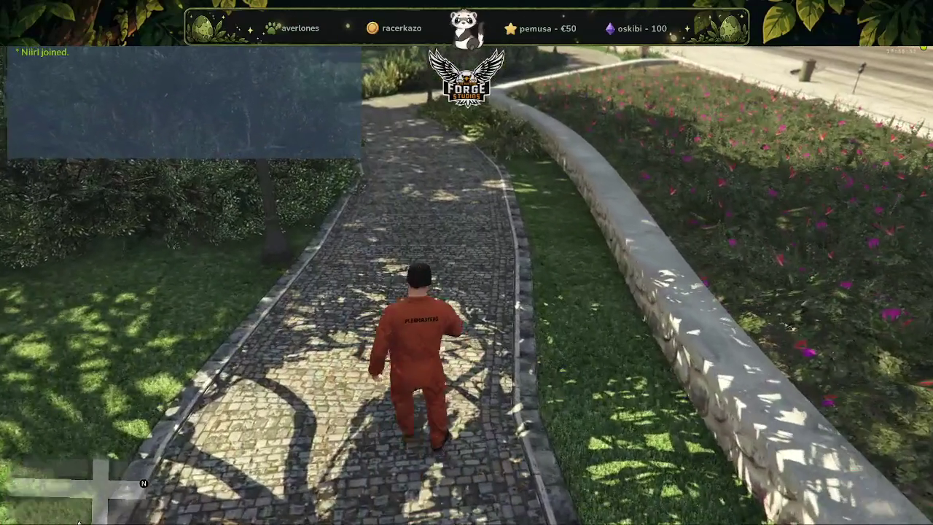
key(w)
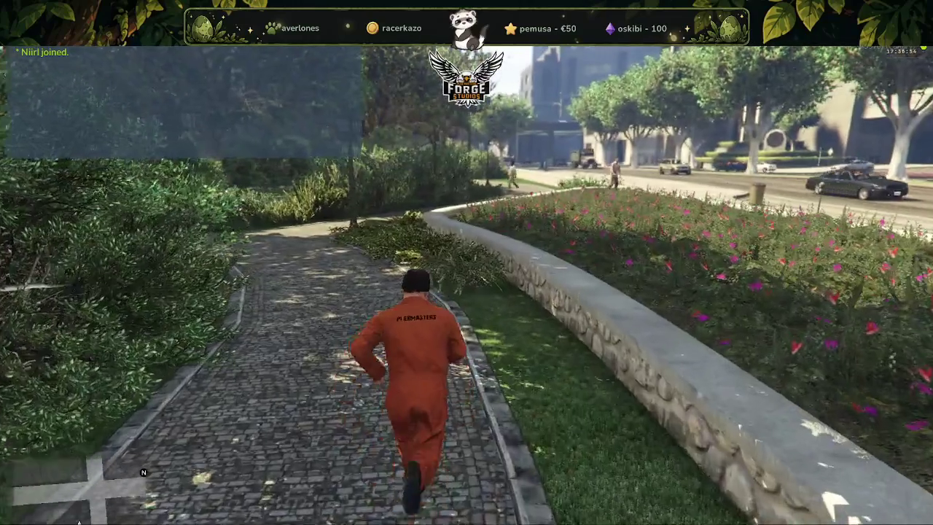
key(w)
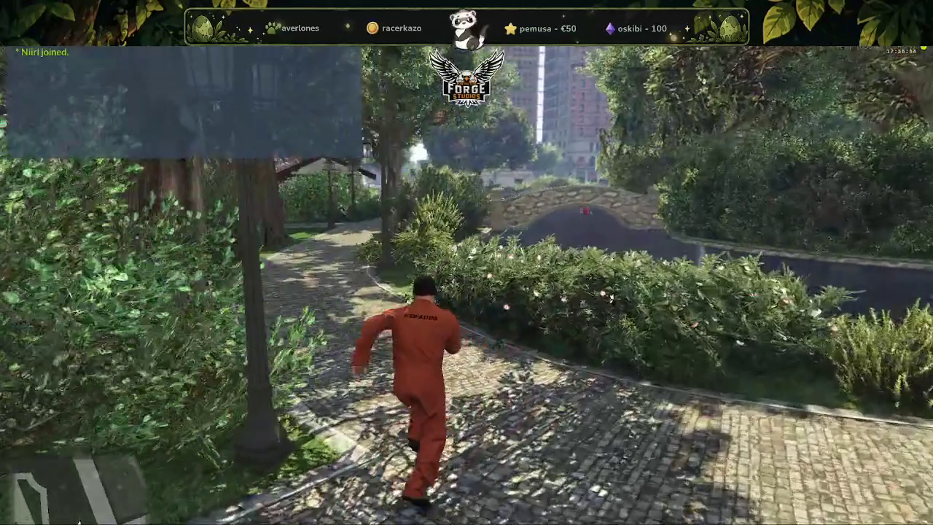
key(w)
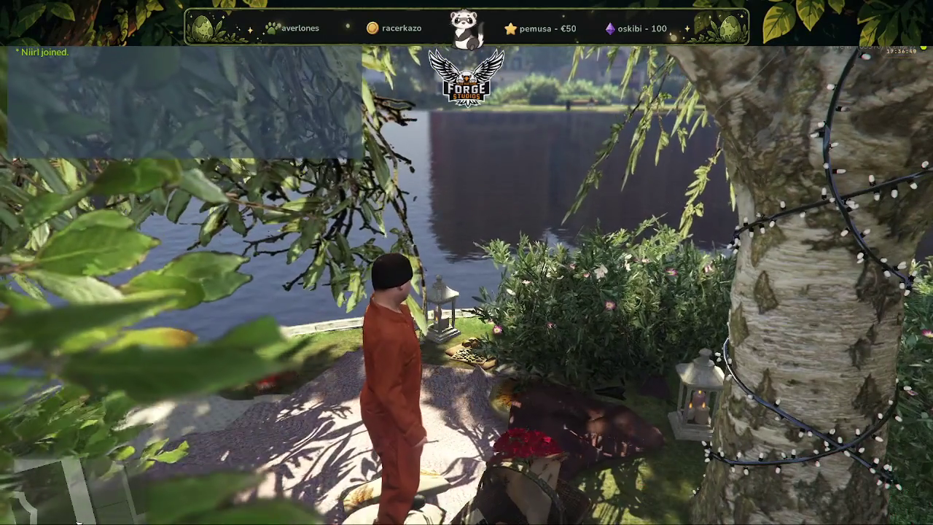
Walk through the bushes to the lakeside picnic area and stop at the blanket.
key(w)
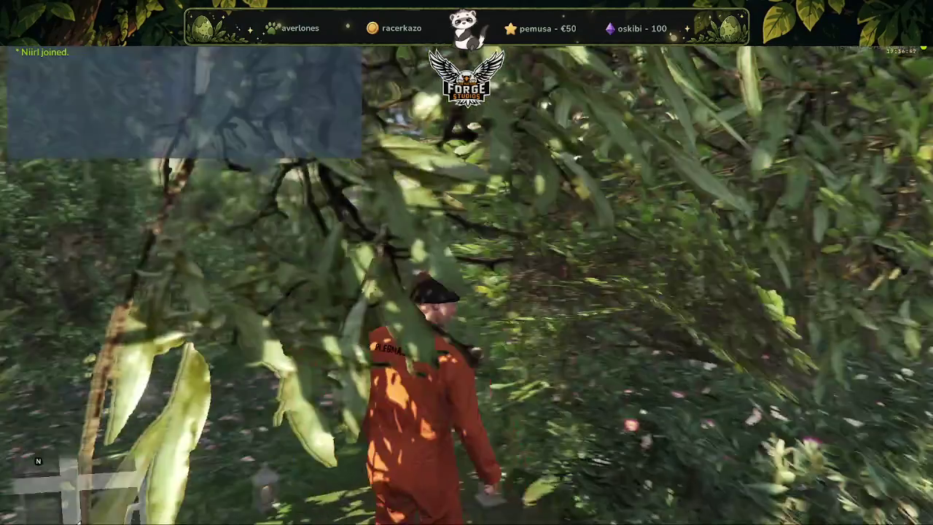
key(w)
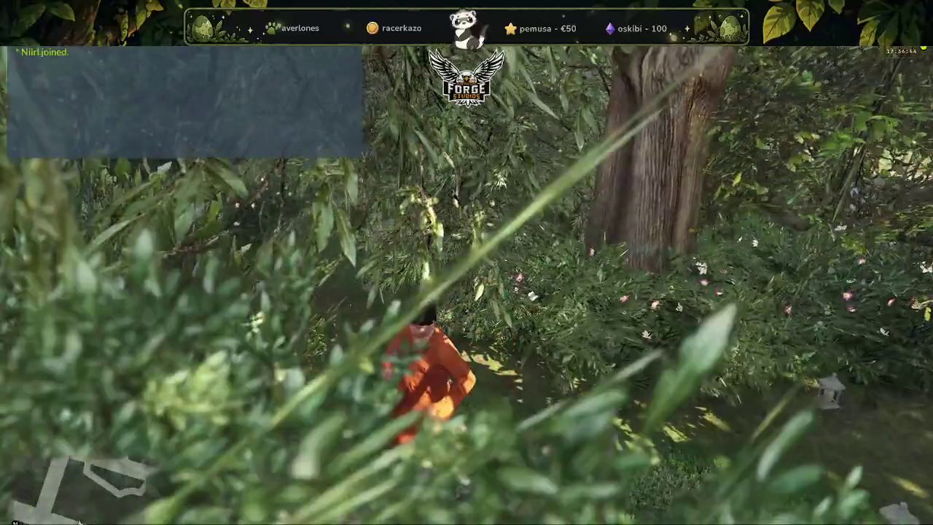
key(w)
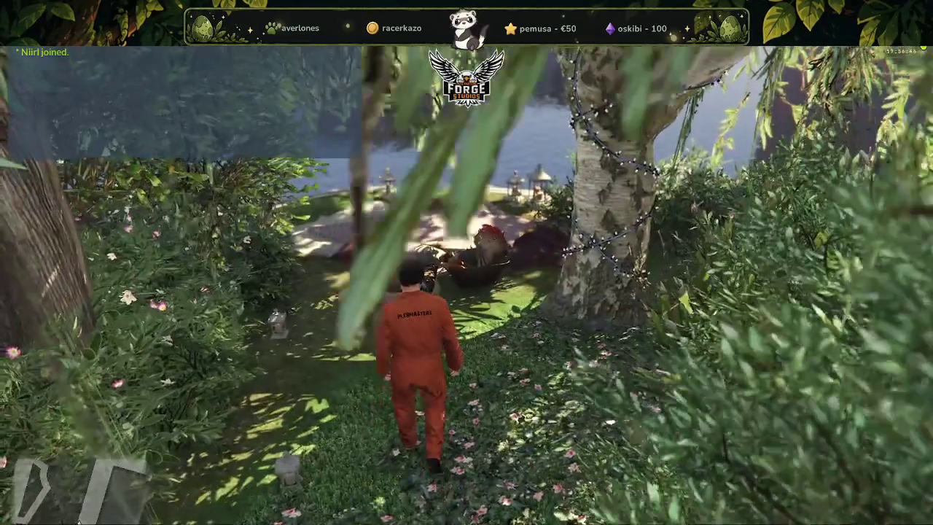
key(w)
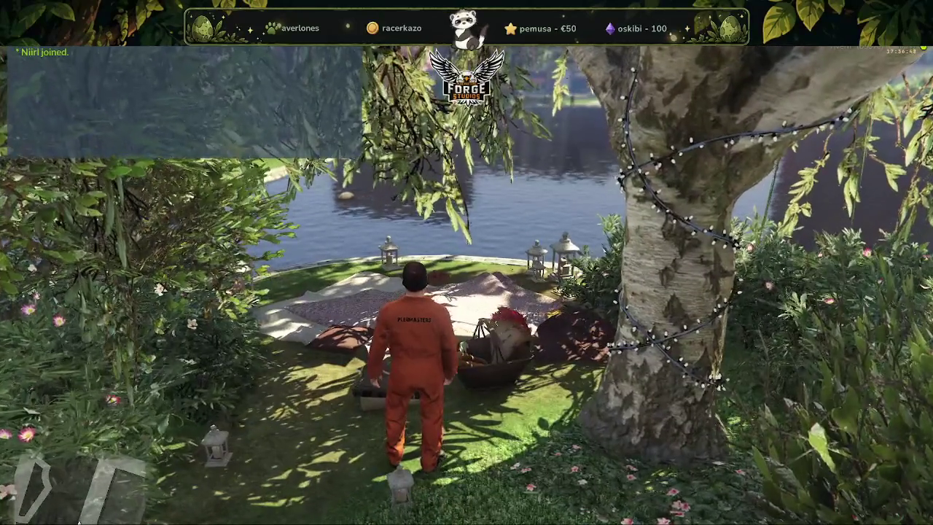
Dive into the lake, swim across, climb out and run under the torii gates.
key(w)
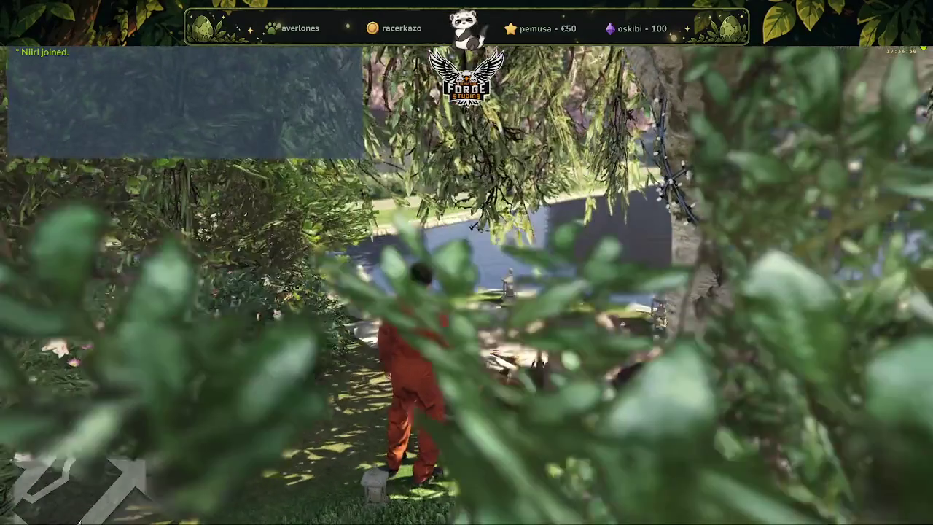
key(w)
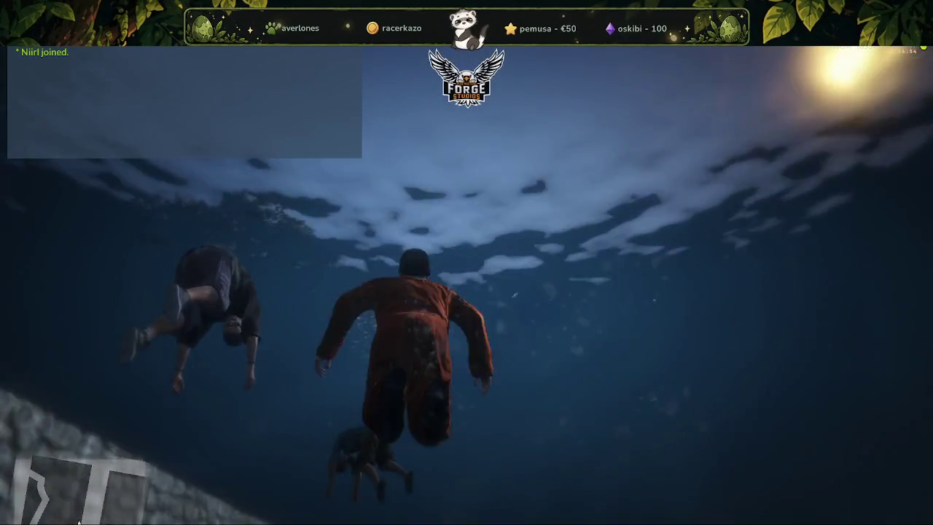
key(w)
key(w)
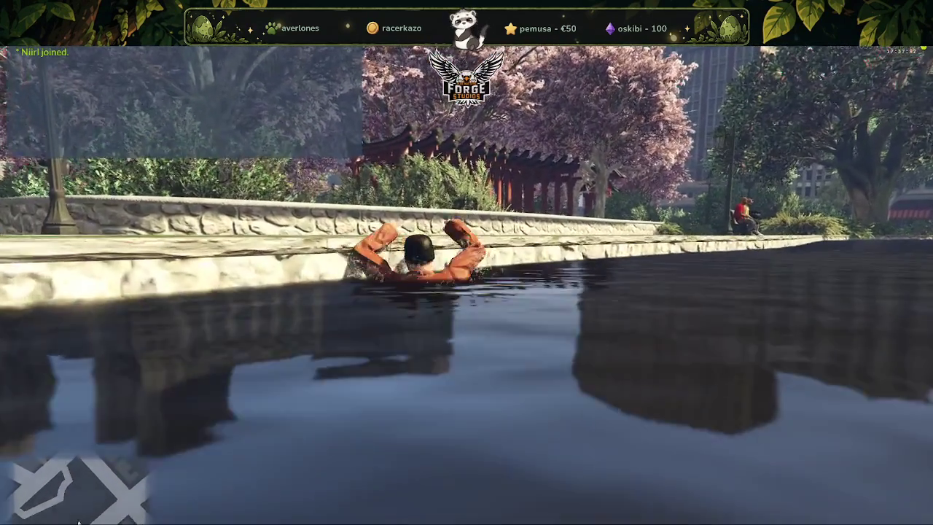
key(w)
key(space)
key(w)
key(w)
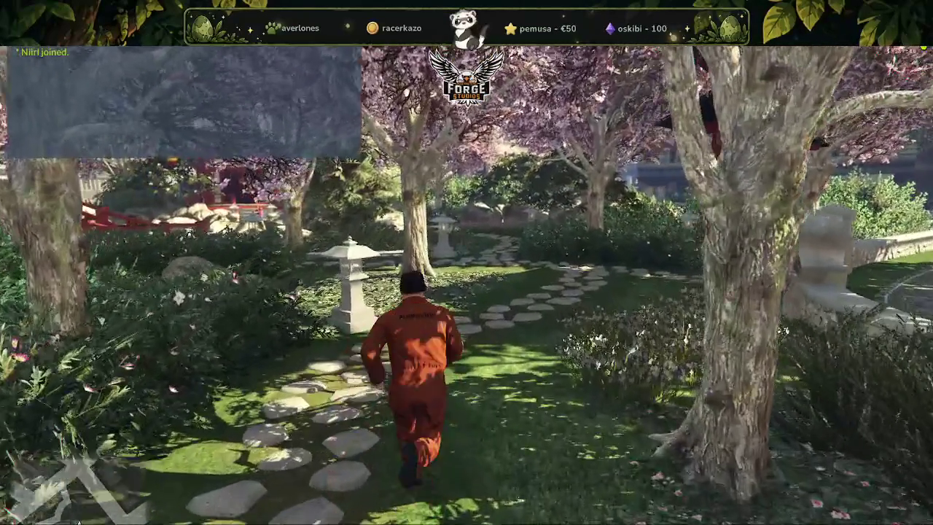
Follow the stepping-stone garden path onto the red bridge, briefly viewing the pond in first person.
key(d)
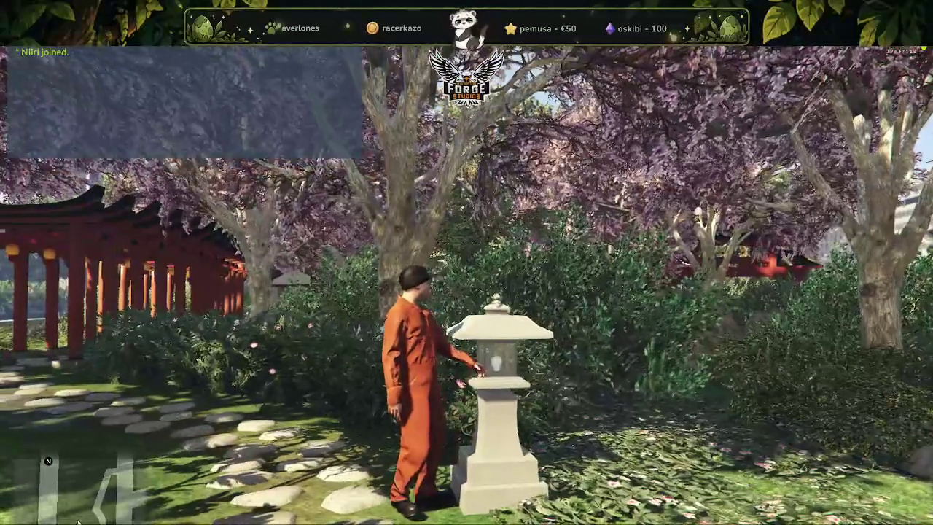
key(w)
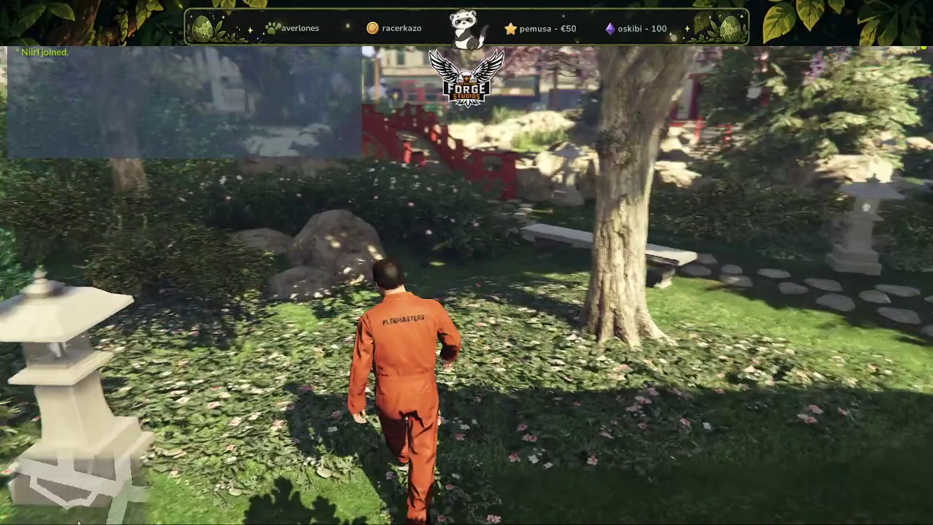
key(w)
key(a)
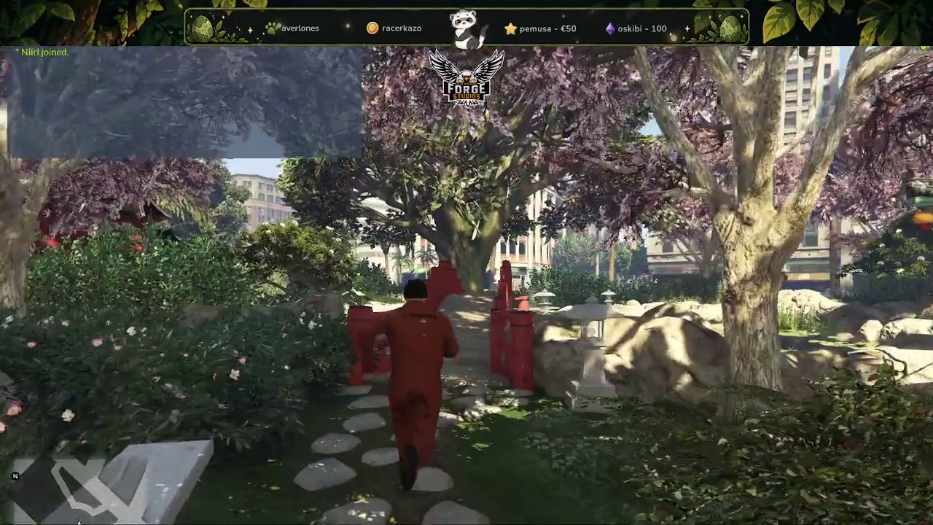
key(d)
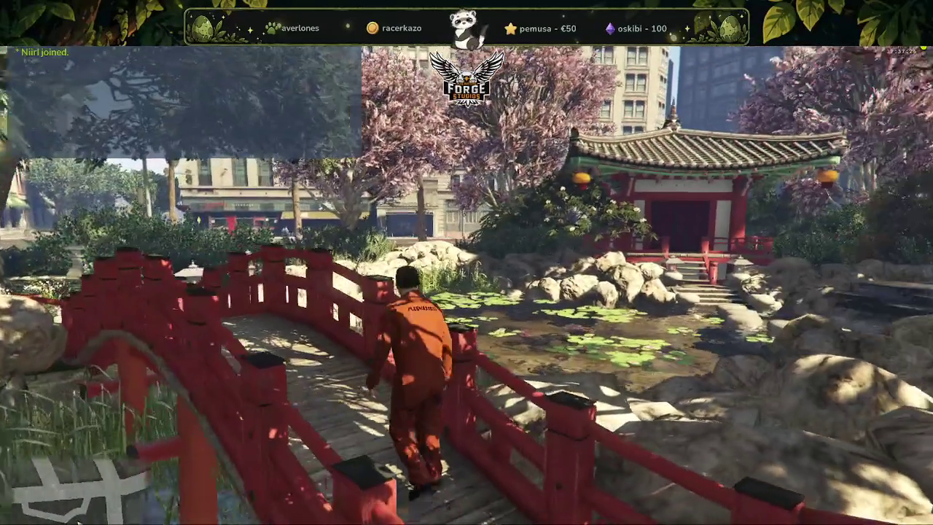
key(w)
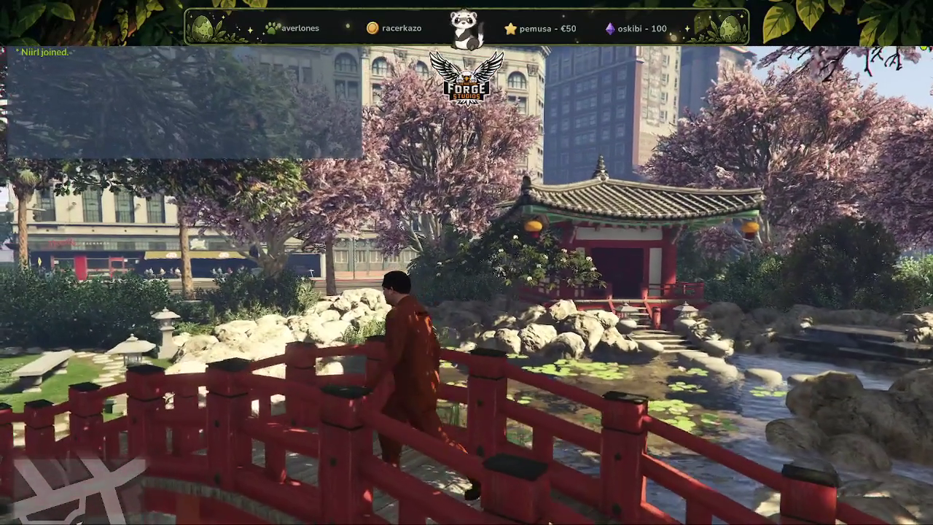
key(w)
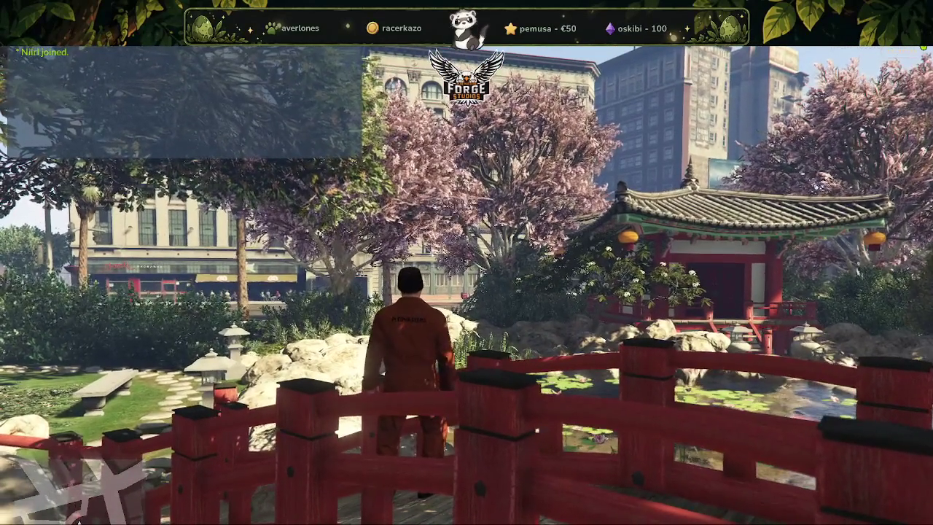
key(v)
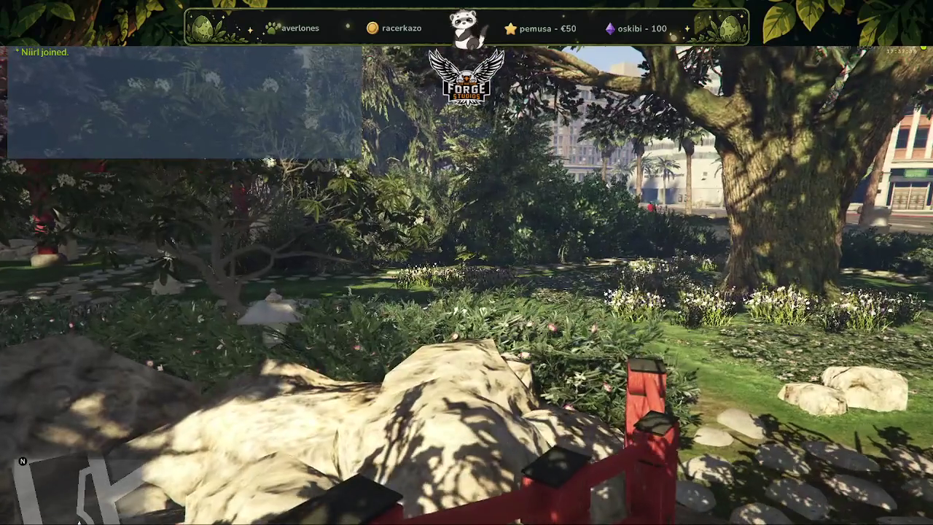
key(v)
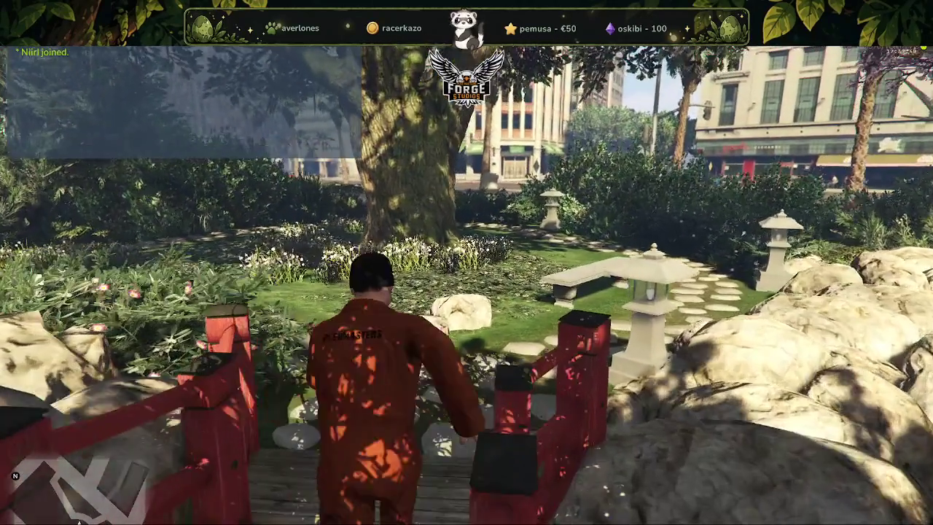
Run through the torii gate and park path, jump the hedge to the plaza, and open the F8 console.
key(w)
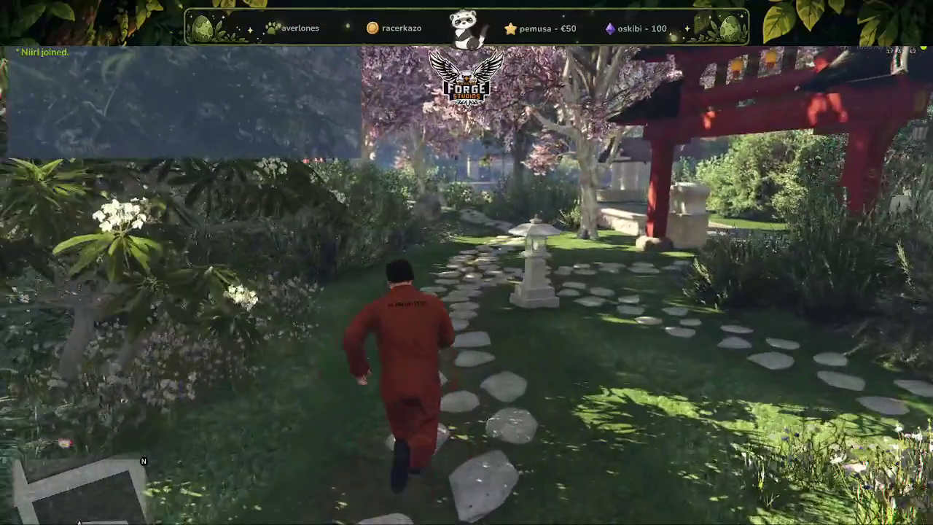
key(w)
key(w)
key(w)
key(w)
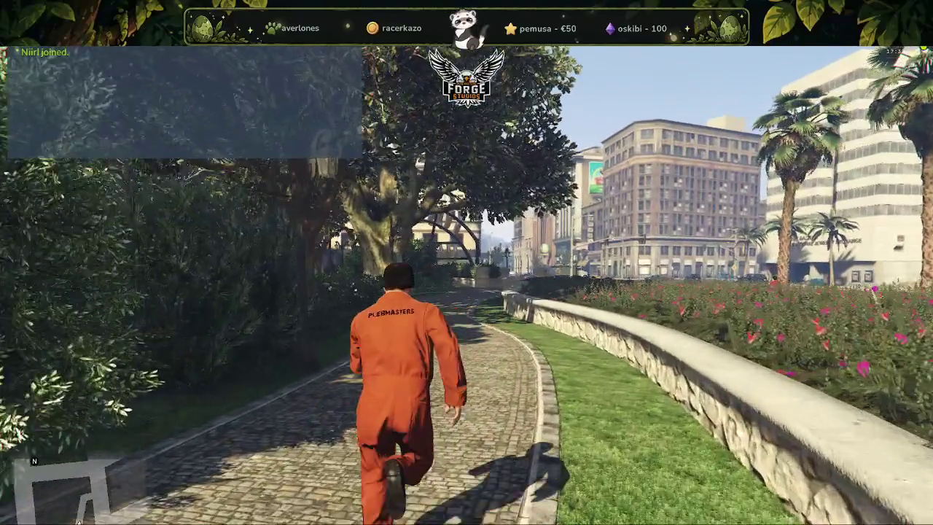
key(w)
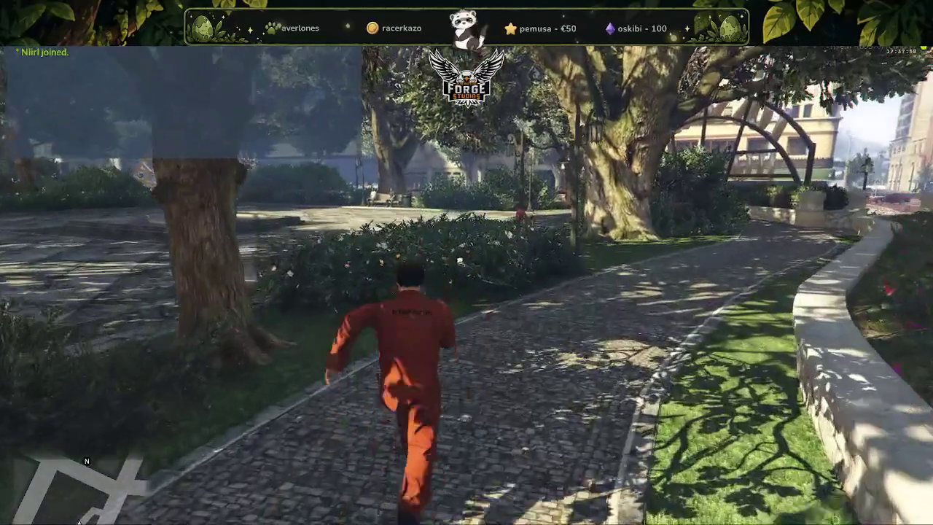
key(w)
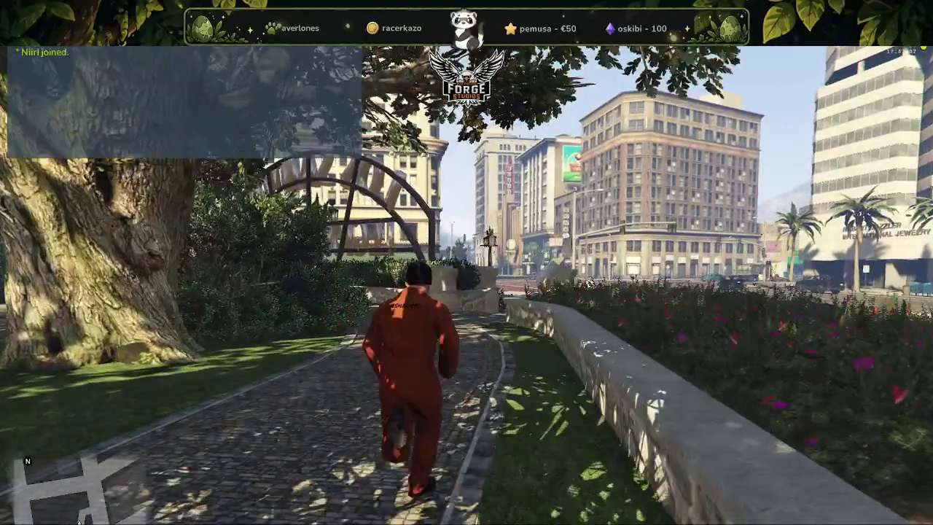
key(w)
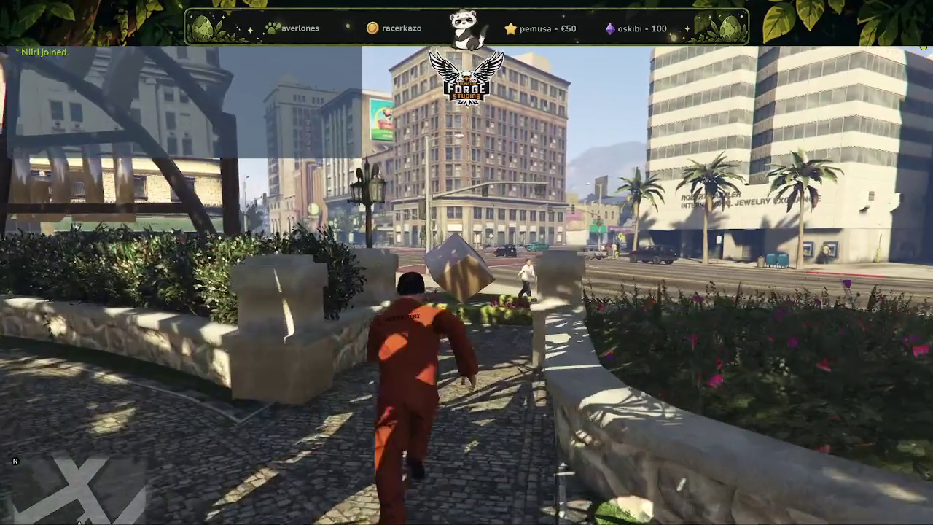
key(w)
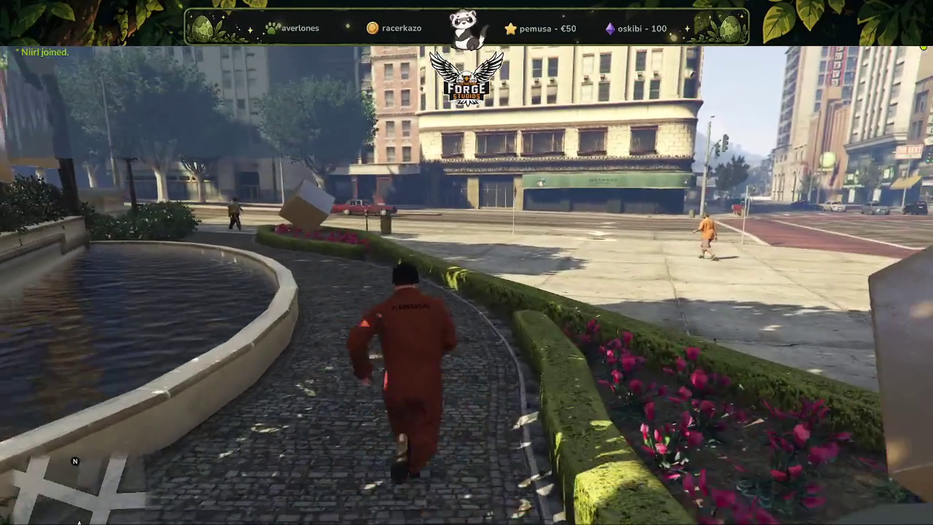
key(w)
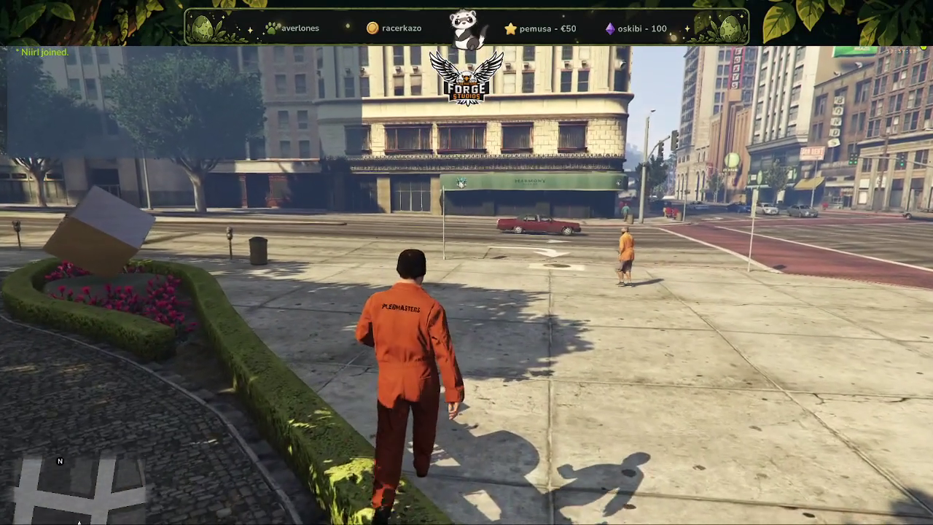
key(w)
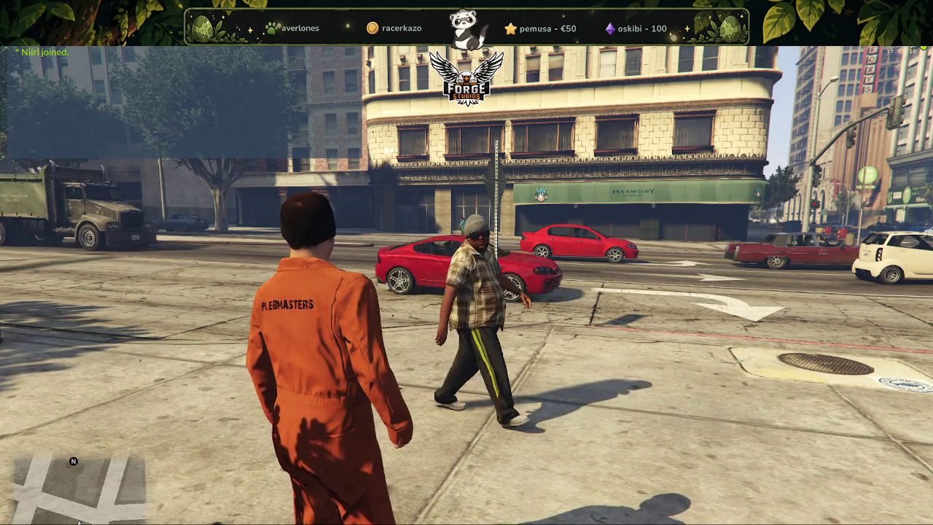
key(F8)
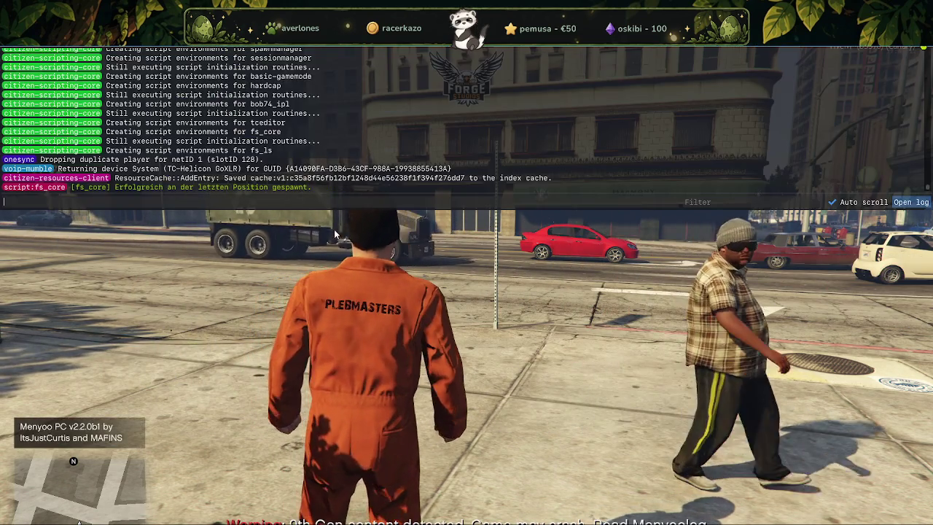
text(qui)
Stop the test server by closing its console, then open nora_park_see_essen.ydr in CodeWalker.
key(alt+Tab)
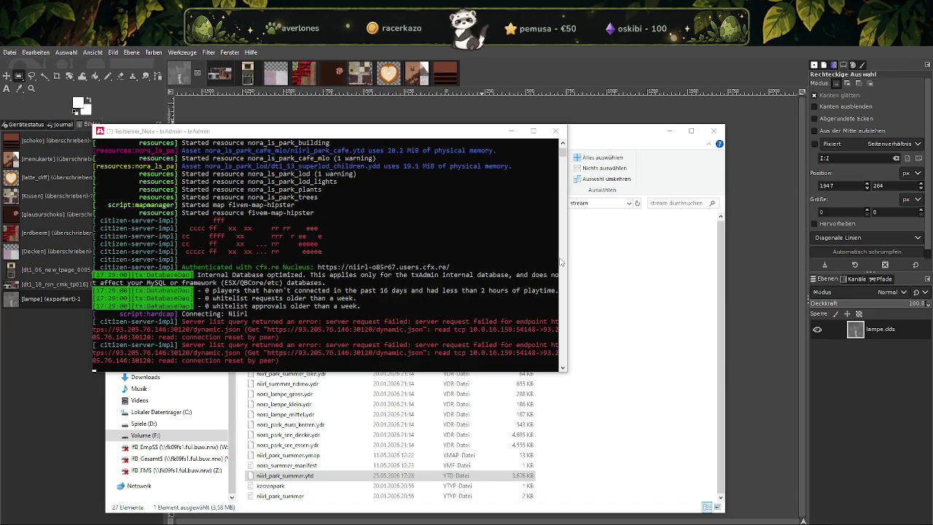
scroll(510, 189, up, 4)
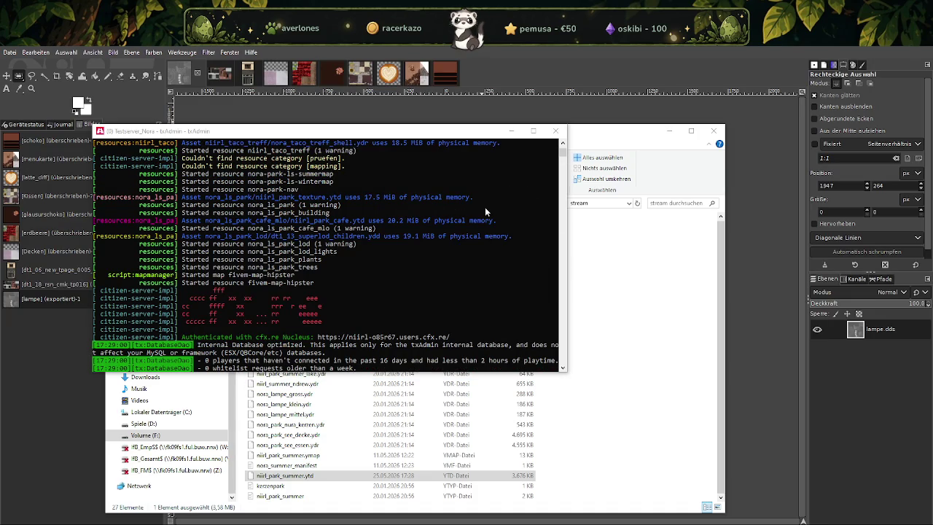
click(556, 132)
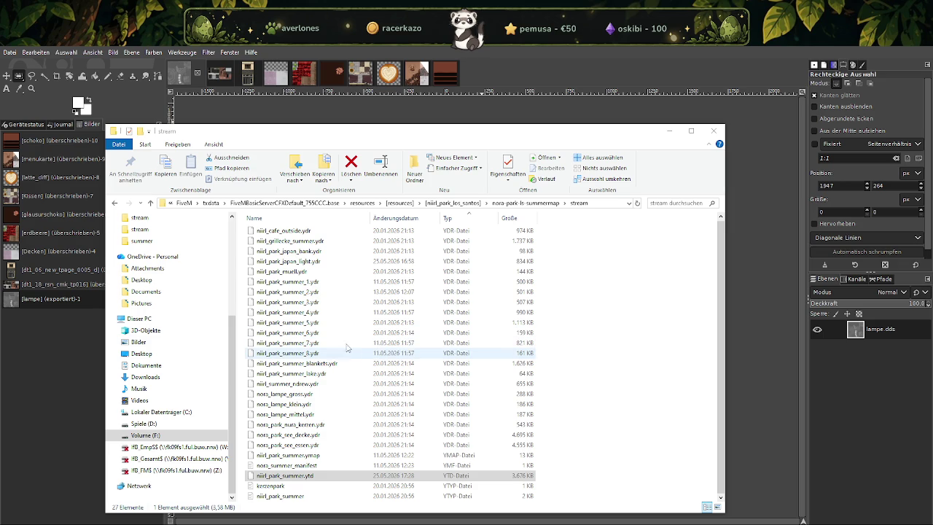
click(303, 445)
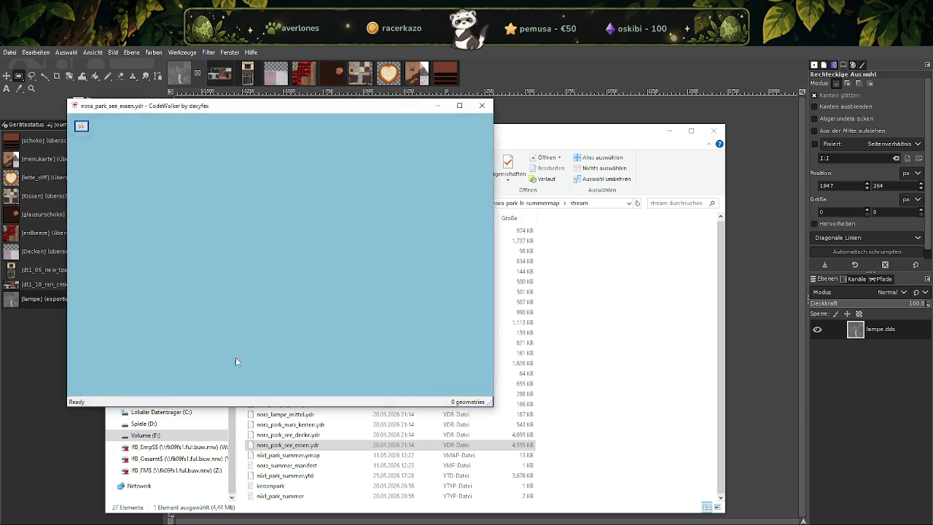
Export all 12 textures from CodeWalker's Materials tab, close CodeWalker, and toggle the building's visibility.
mouse_move(308, 303)
mouse_down()
mouse_move(377, 302)
mouse_move(342, 288)
mouse_up()
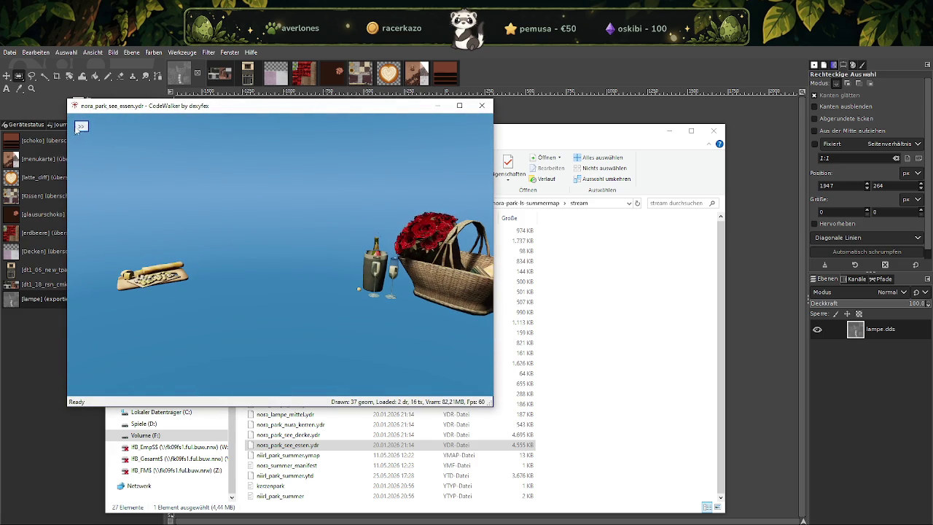
click(81, 127)
click(110, 138)
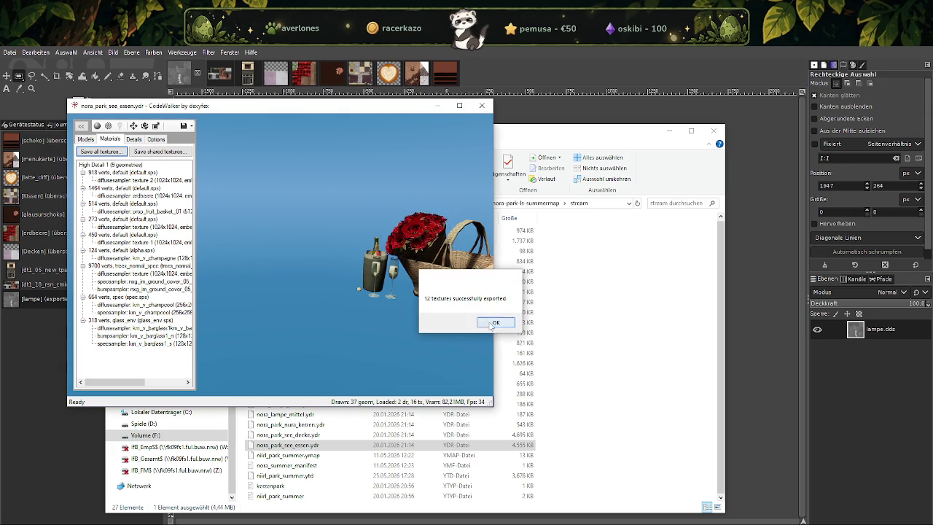
click(493, 323)
click(482, 105)
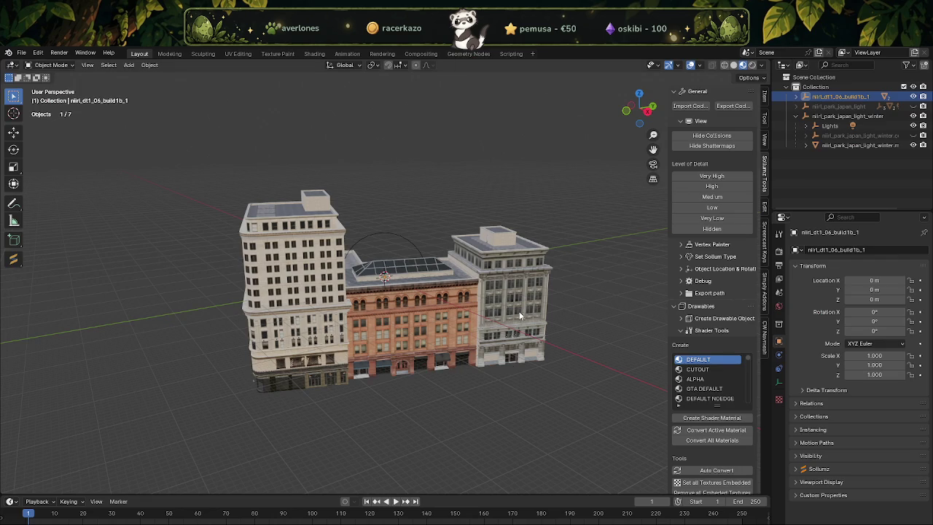
click(913, 96)
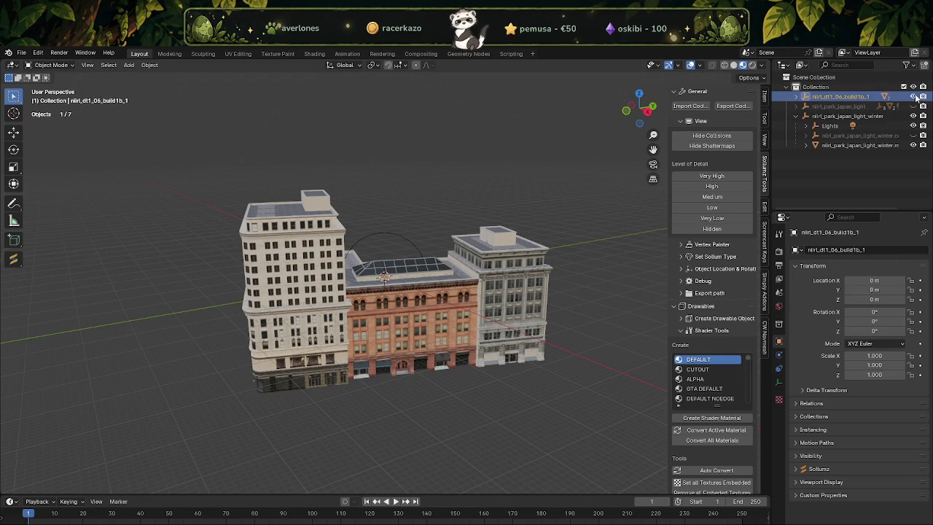
Import nora_park_see_essen.ydr.xml through Sollumz Import CodeWalker and hide the Japan light winter collection.
click(787, 87)
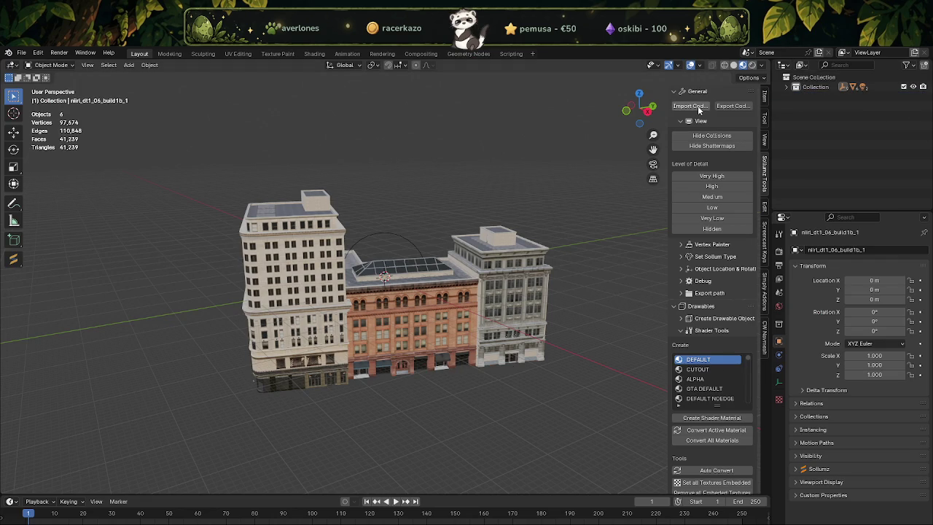
click(690, 106)
click(481, 254)
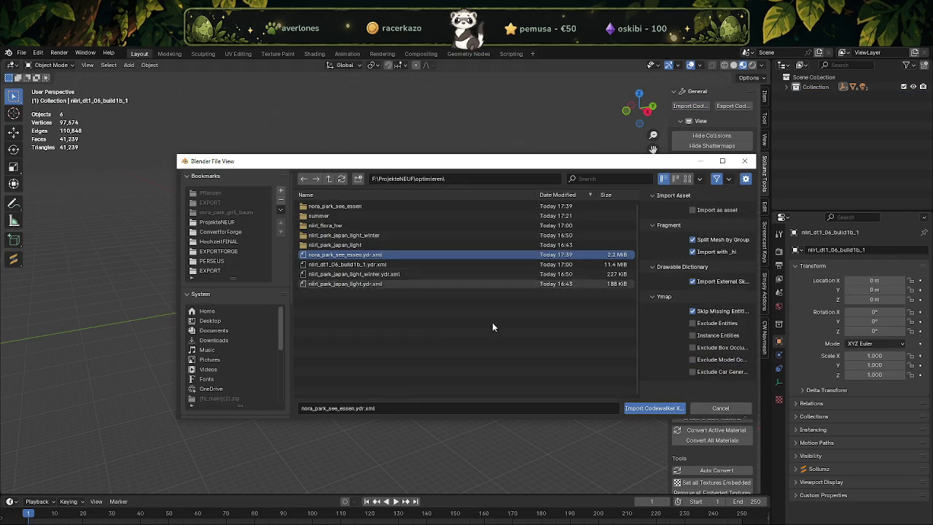
click(642, 408)
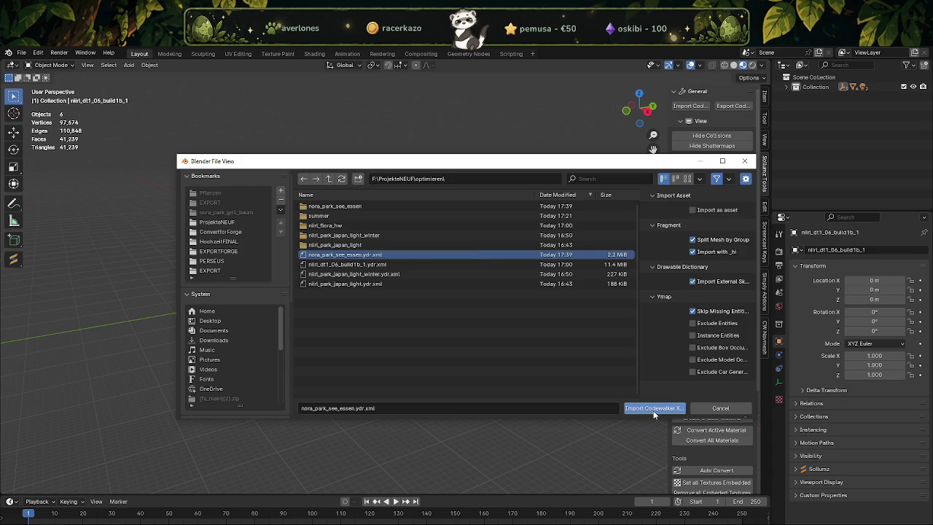
click(795, 86)
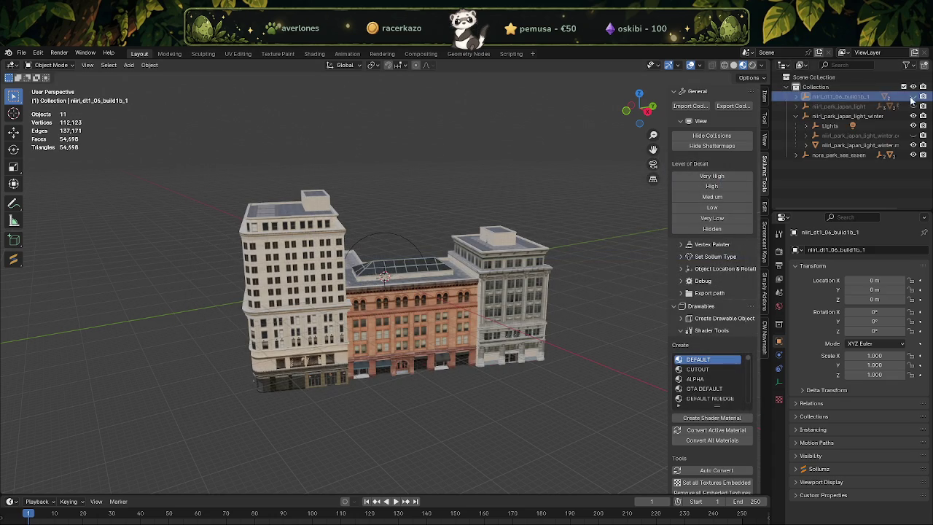
click(913, 117)
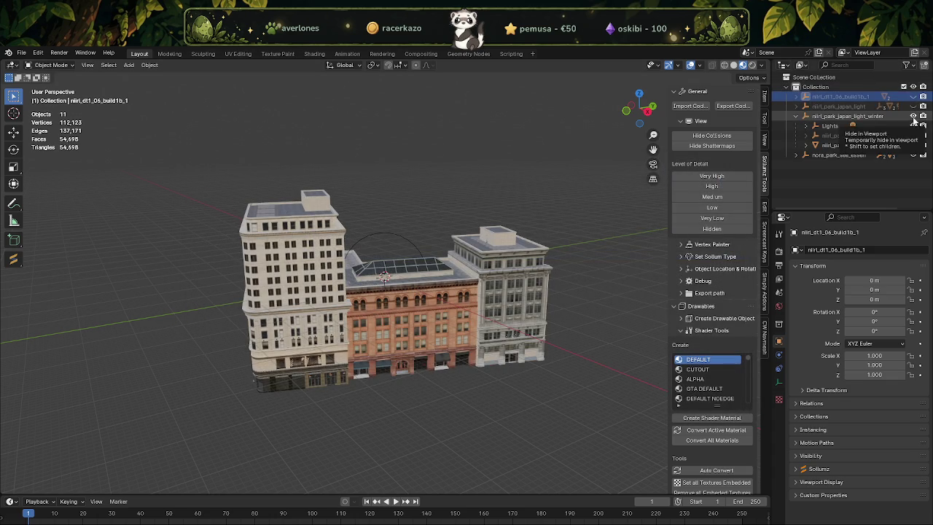
Hide the building and the .col collision mesh, leaving nora_park_see_essen.model selected and framed.
click(913, 96)
click(830, 155)
click(796, 156)
click(836, 173)
key(Home)
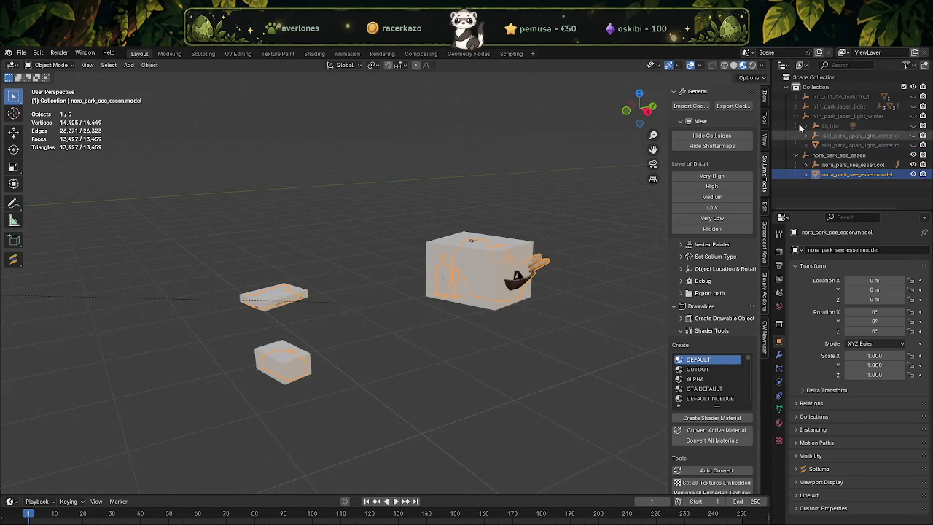
click(913, 164)
scroll(508, 285, up, 3)
middle_drag(508, 285, 575, 327)
In Edit Mode, select a basket face, zoom onto it, then select the whole mesh.
key(Tab)
click(571, 324)
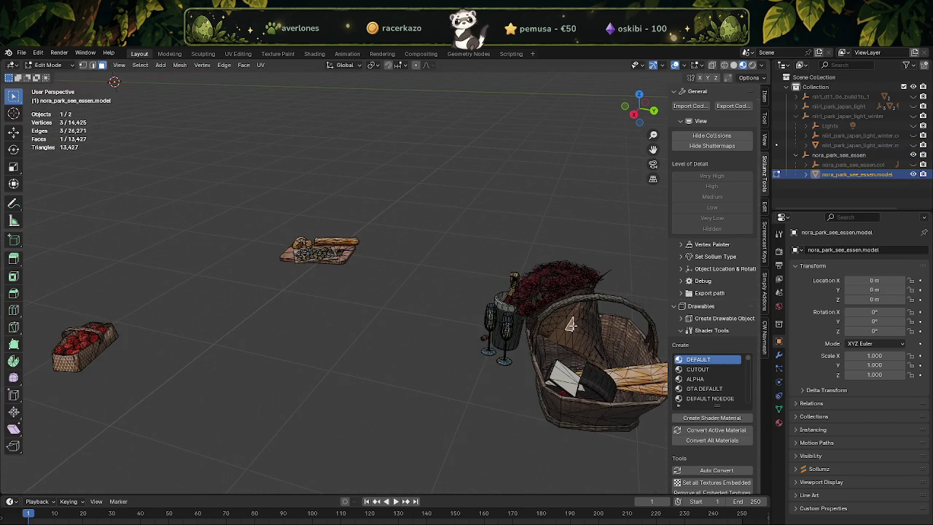
key(KP_Decimal)
scroll(573, 325, down, 5)
middle_drag(454, 377, 502, 371)
scroll(399, 356, up, 2)
middle_drag(399, 356, 362, 369)
key(a)
scroll(397, 359, down, 3)
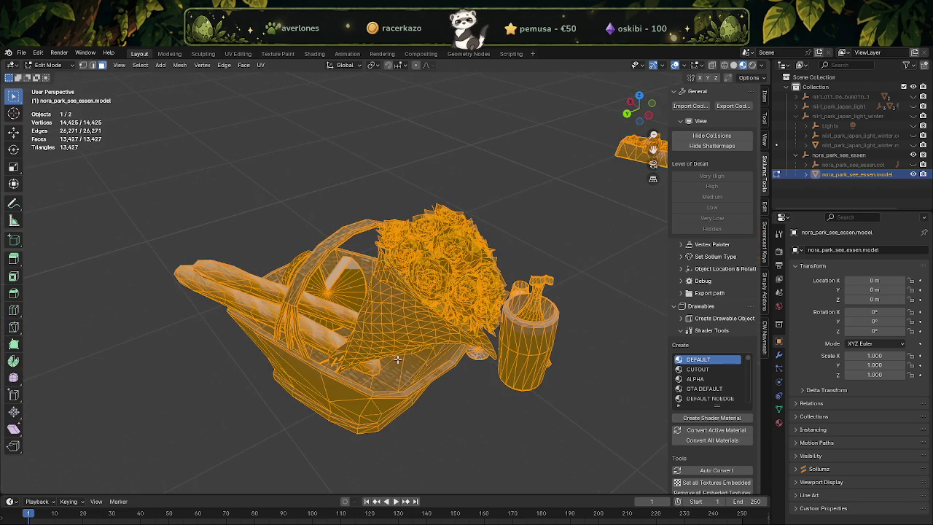
key(Tab)
Orbit and zoom in close to inspect the textured basket, then return to Edit Mode.
mouse_move(397, 358)
middle_down()
mouse_move(452, 332)
mouse_move(459, 307)
mouse_move(492, 297)
mouse_move(460, 323)
mouse_move(410, 340)
mouse_move(503, 349)
middle_up()
scroll(464, 325, up, 4)
scroll(461, 324, up, 3)
scroll(438, 346, up, 4)
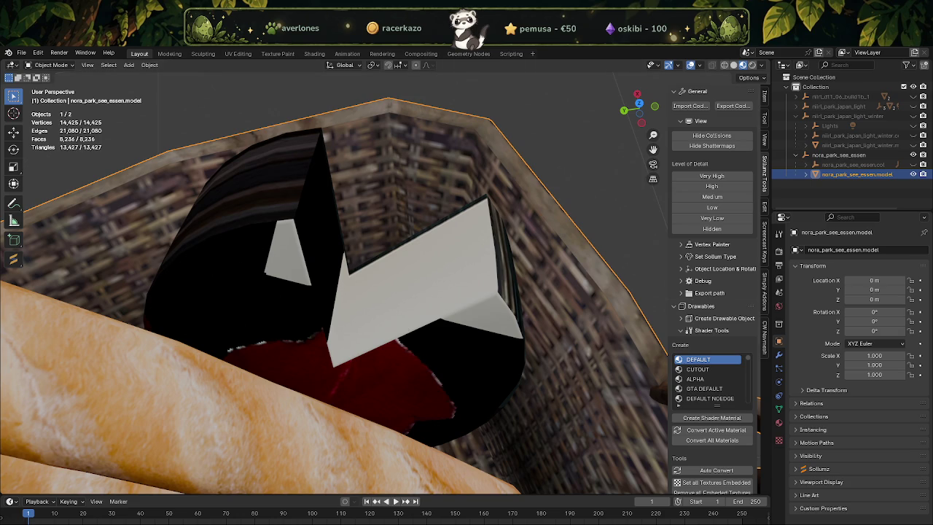
mouse_move(271, 354)
mouse_down()
mouse_move(349, 326)
mouse_move(306, 323)
mouse_move(339, 335)
mouse_move(315, 334)
mouse_move(336, 302)
mouse_move(219, 241)
mouse_up()
scroll(370, 306, down, 8)
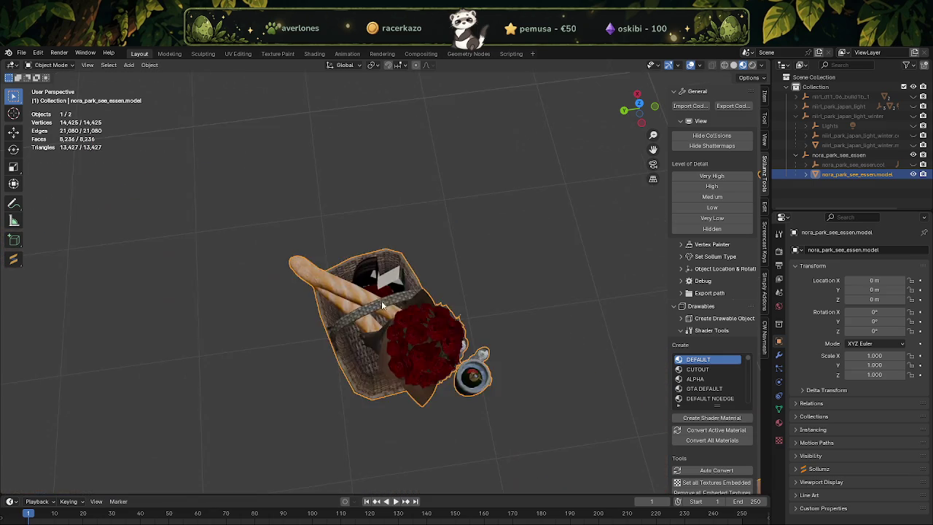
scroll(370, 306, down, 3)
mouse_move(370, 306)
middle_down()
mouse_move(424, 280)
mouse_move(374, 225)
mouse_move(472, 338)
middle_up()
scroll(458, 293, up, 3)
scroll(404, 273, up, 3)
mouse_move(404, 273)
middle_down()
mouse_move(386, 303)
mouse_move(416, 328)
mouse_move(496, 292)
middle_up()
key(Tab)
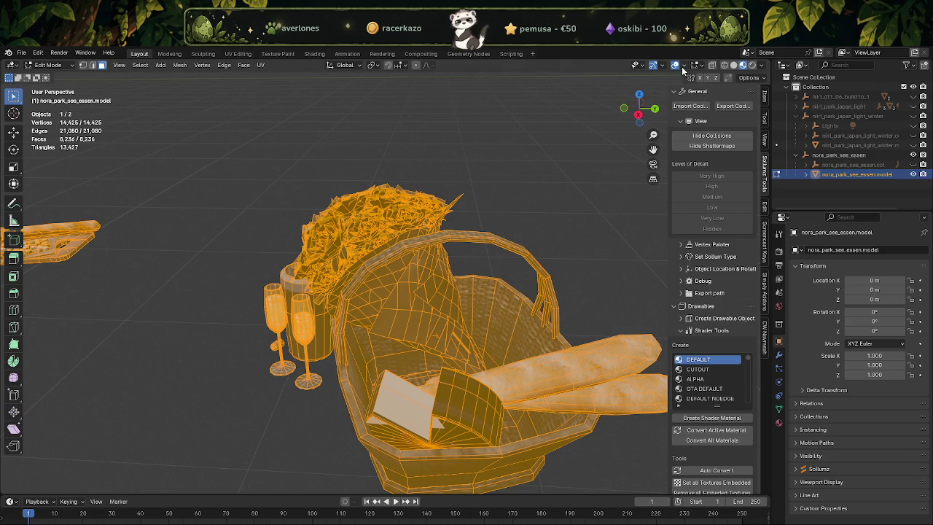
Turn on the Face Orientation overlay to show front and back faces.
click(683, 65)
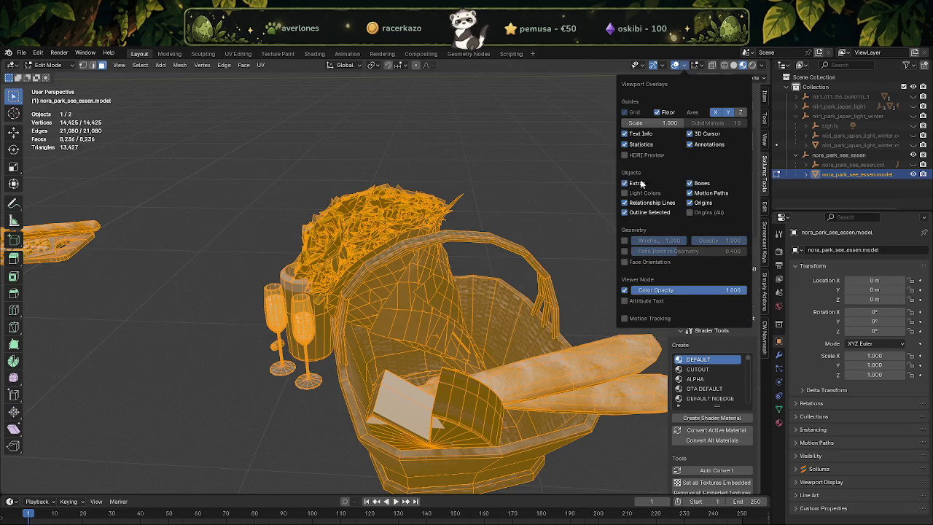
click(625, 262)
middle_drag(492, 330, 382, 344)
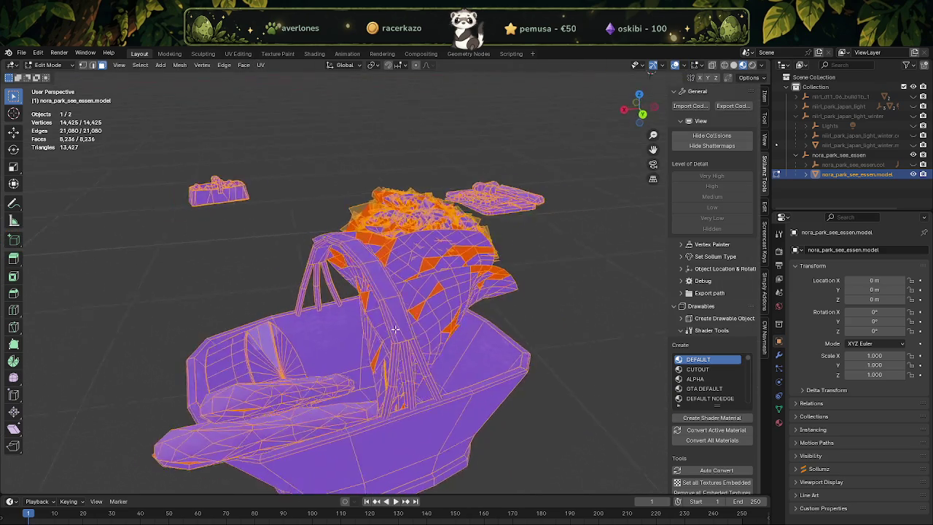
Select all faces using the bouquet's material and recalculate their normals outside.
click(386, 344)
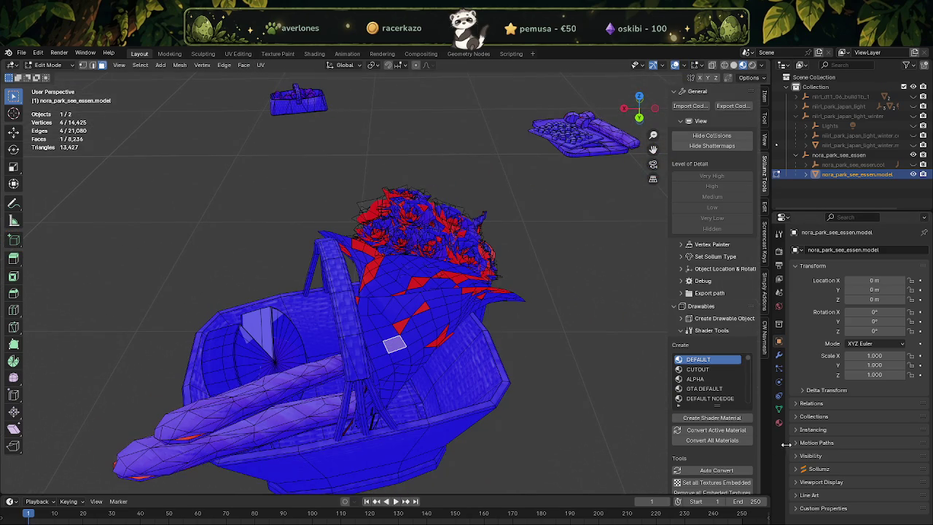
click(779, 422)
click(858, 322)
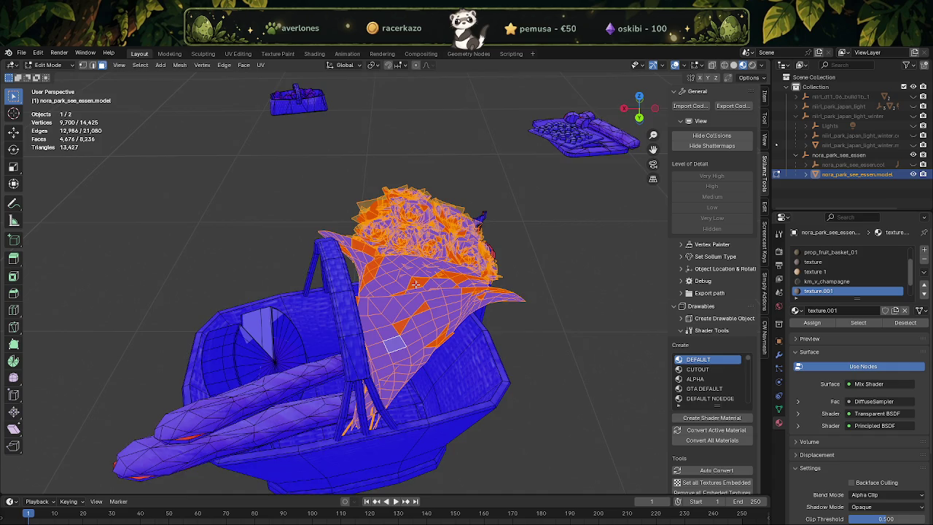
scroll(415, 284, down, 3)
mouse_move(415, 284)
middle_down()
mouse_move(433, 281)
mouse_move(426, 284)
middle_up()
key(alt+n)
click(403, 295)
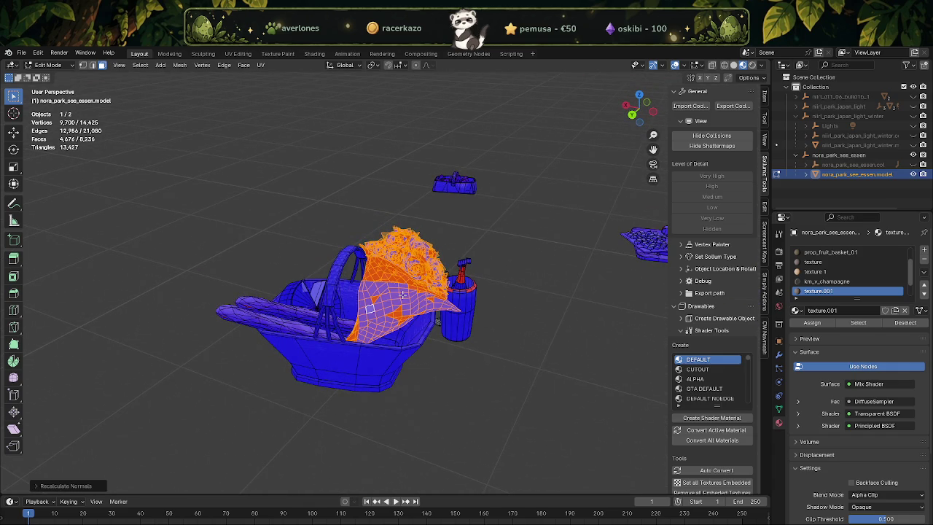
key(alt+n)
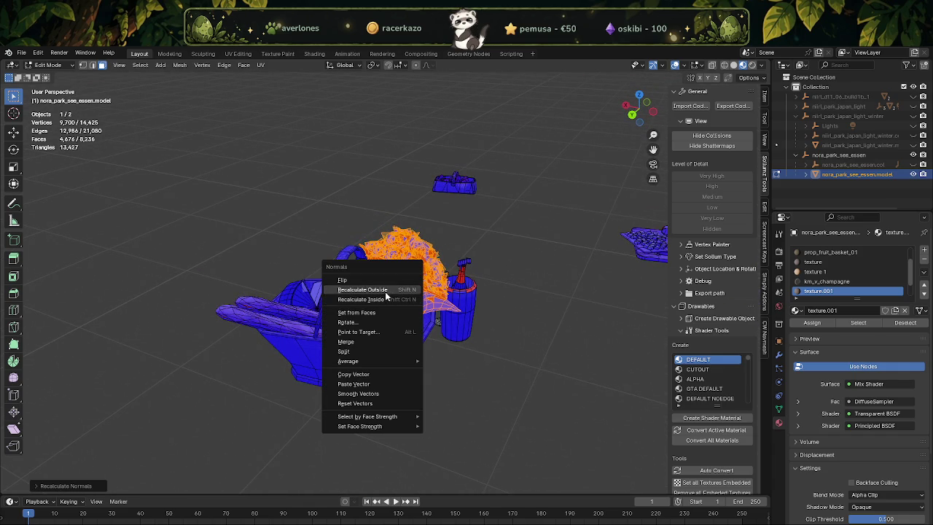
click(387, 295)
Reselect just the bouquet by picking a face and selecting its linked faces with Ctrl+L.
scroll(403, 298, up, 1)
scroll(402, 298, up, 2)
mouse_move(402, 298)
middle_down()
mouse_move(405, 287)
mouse_move(394, 283)
middle_up()
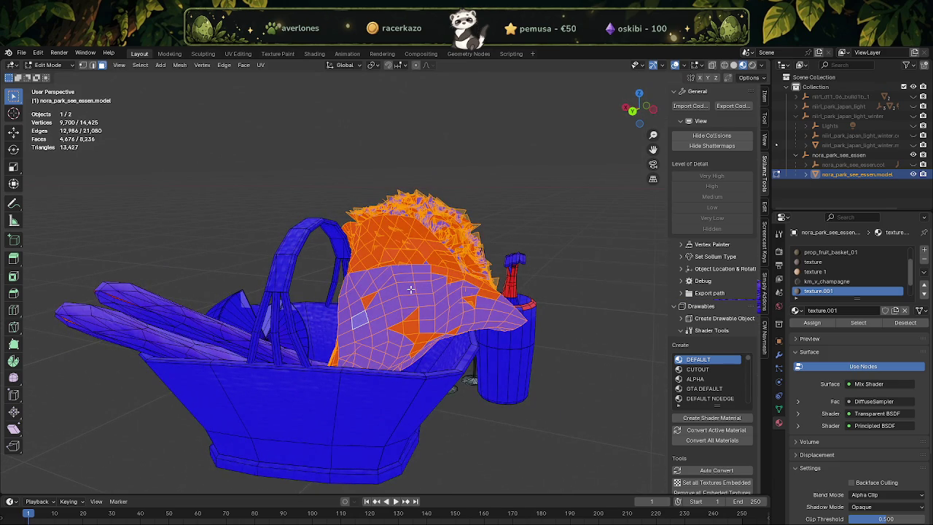
click(360, 320)
key(a)
click(411, 295)
key(ctrl+l)
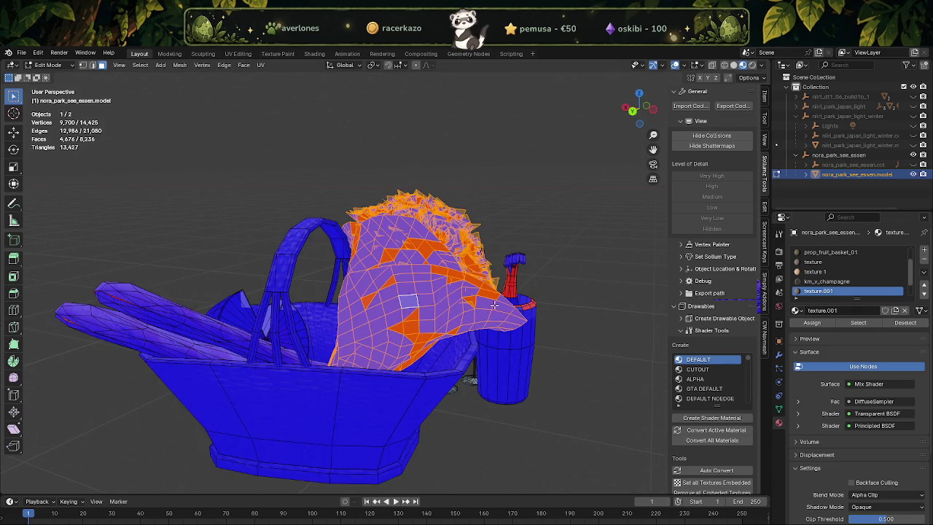
key(a)
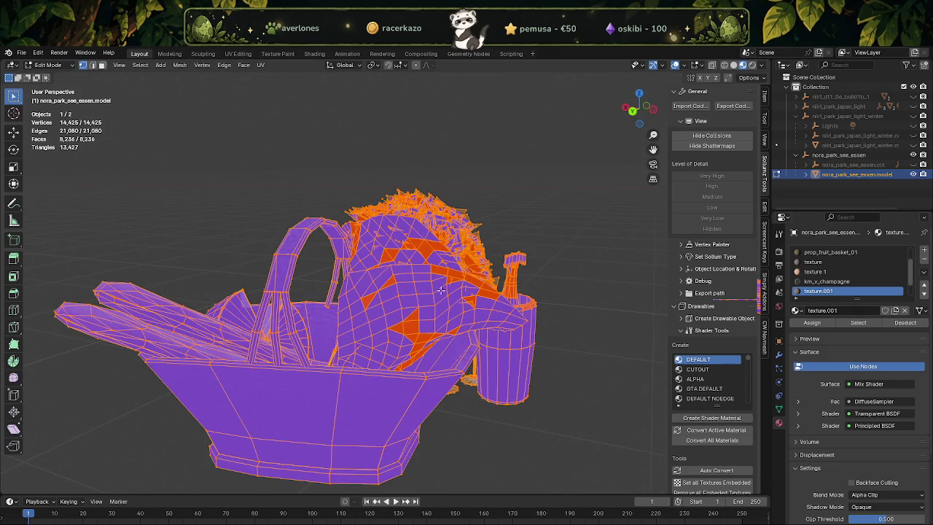
key(ctrl+z)
right_click(427, 291)
mouse_move(374, 468)
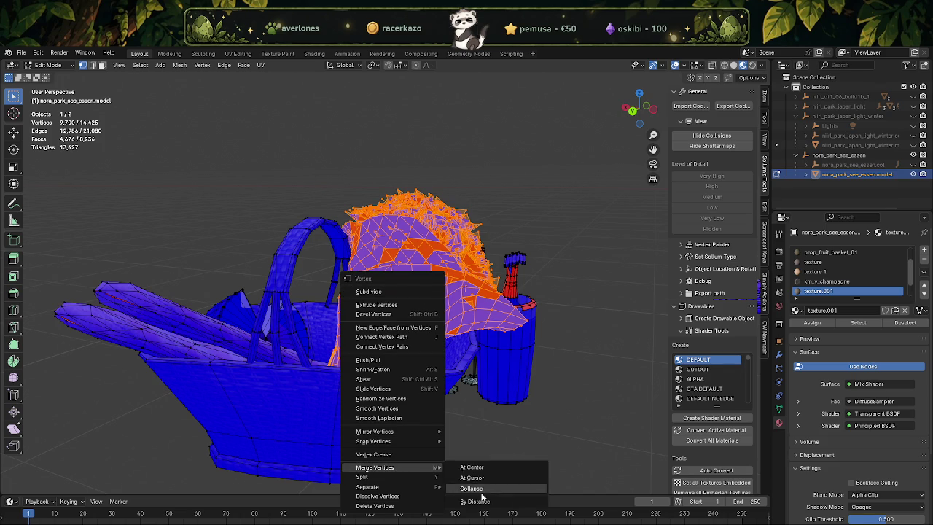
Merge the bouquet's vertices by distance (9,700 to 7,929), reset normal vectors and recalculate outside.
click(477, 501)
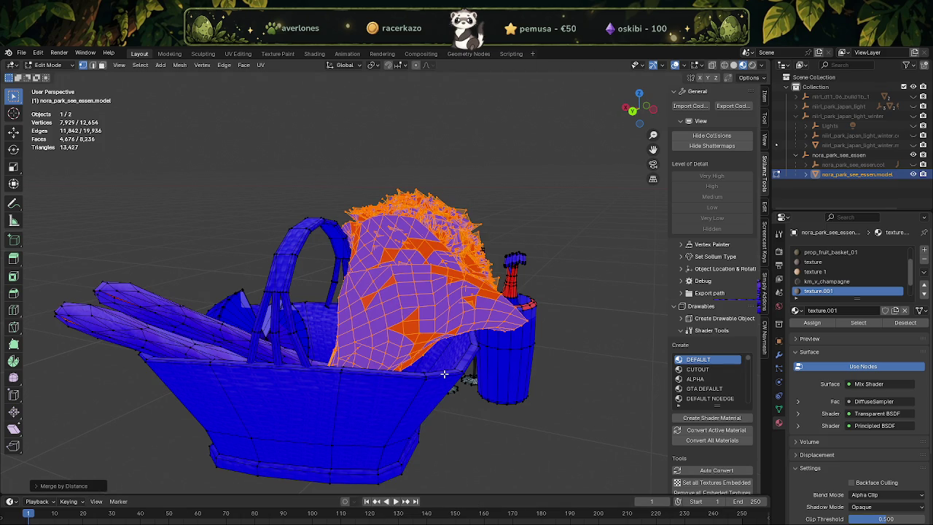
key(alt+n)
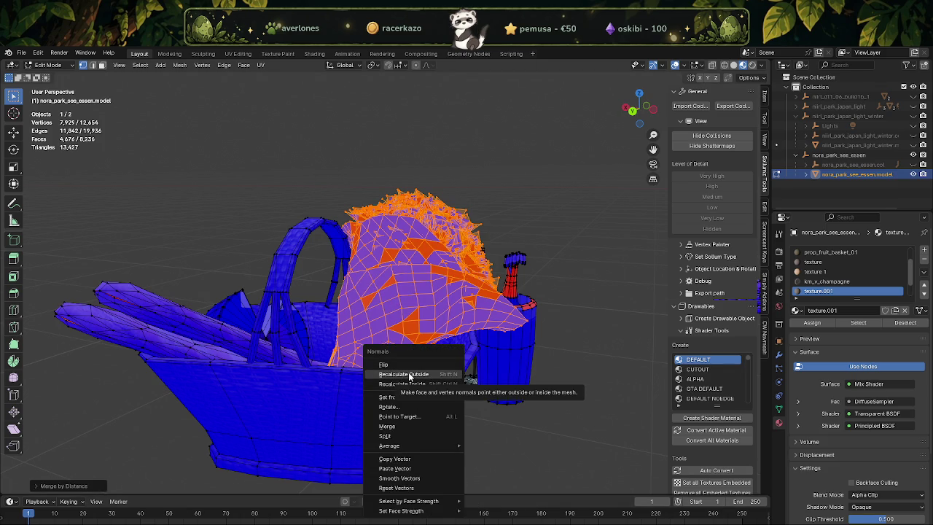
click(417, 488)
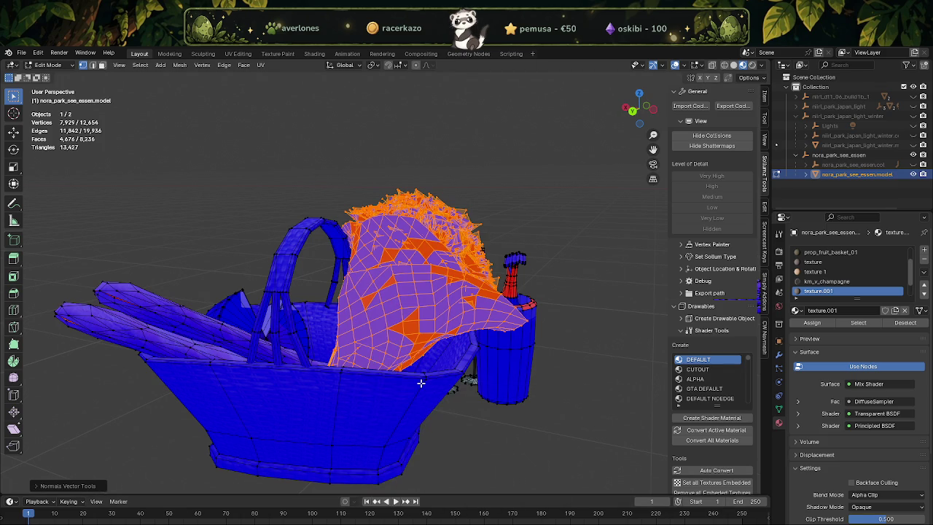
key(alt+n)
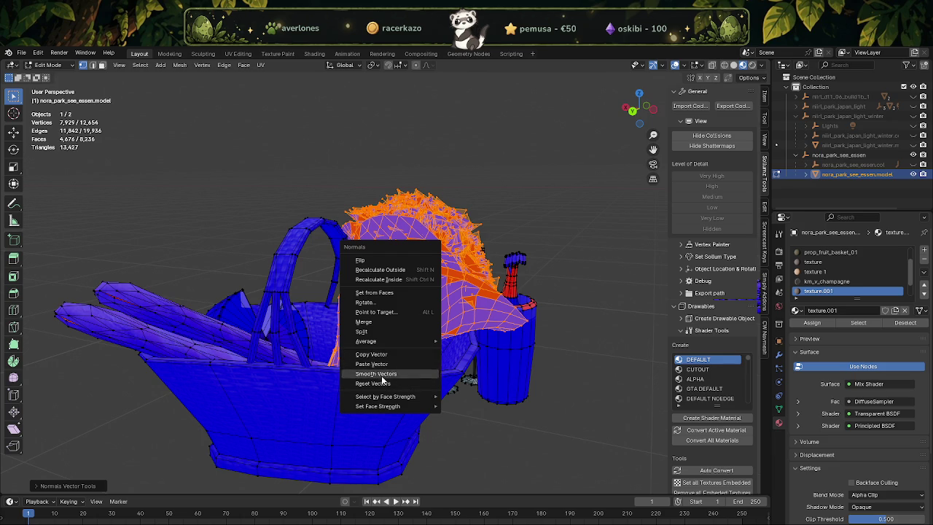
click(385, 269)
Try duplicating the bouquet faces with flipped normals, inspect the result, then undo it.
mouse_move(385, 270)
middle_down()
mouse_move(267, 317)
mouse_move(450, 320)
middle_up()
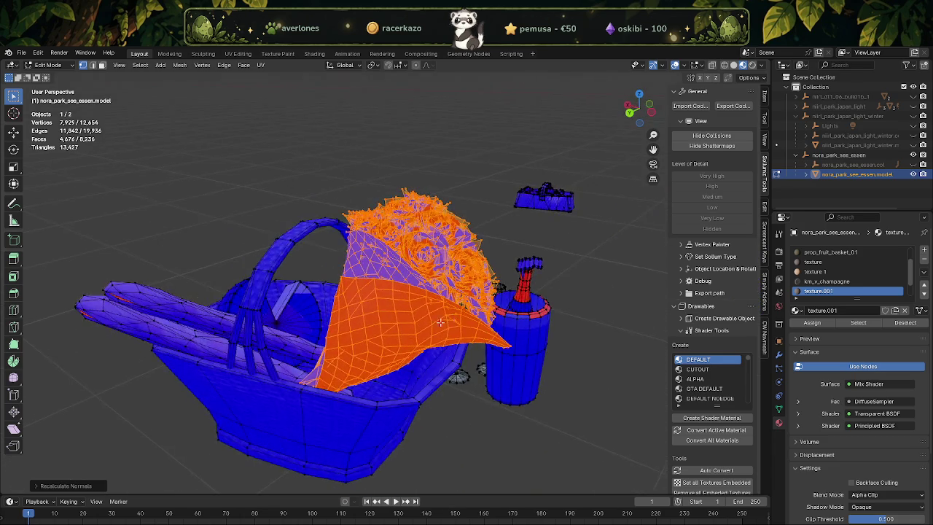
scroll(450, 320, up, 5)
scroll(444, 313, up, 2)
mouse_move(440, 306)
middle_down()
mouse_move(426, 293)
mouse_move(345, 299)
mouse_move(380, 292)
middle_up()
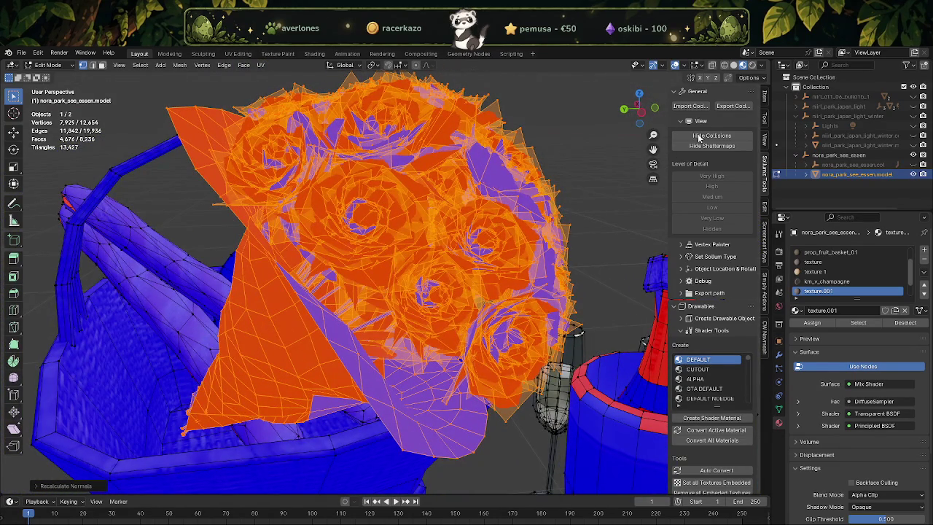
key(shift+d)
key(Escape)
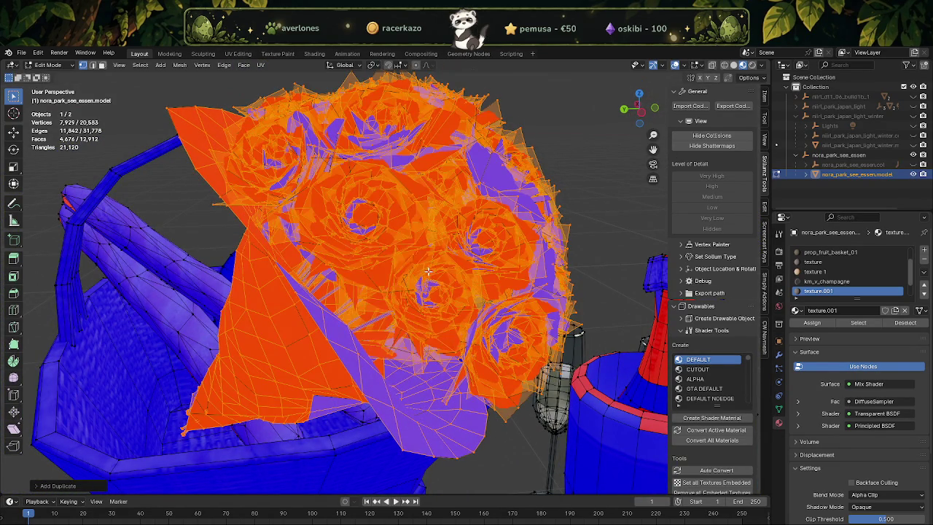
key(alt+n)
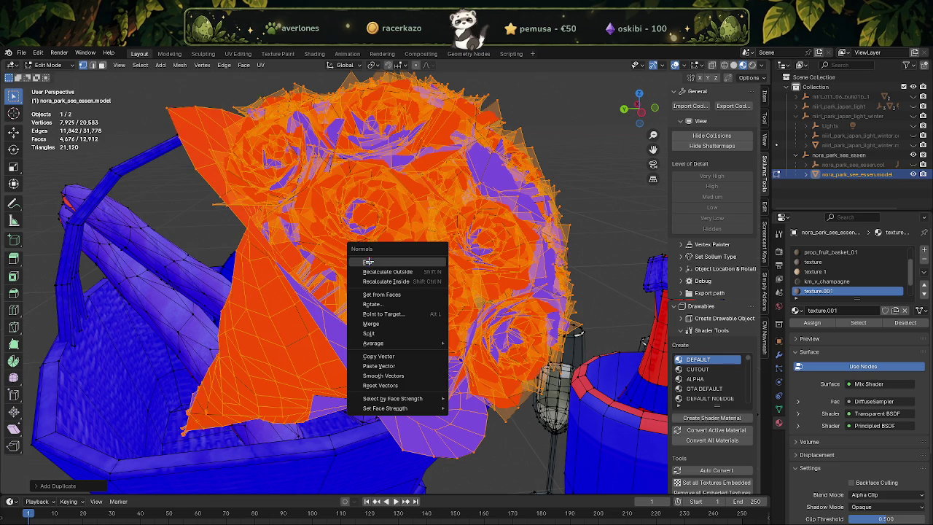
click(369, 262)
scroll(386, 291, down, 3)
scroll(386, 292, down, 2)
middle_drag(382, 295, 419, 299)
key(ctrl+z)
key(ctrl+z)
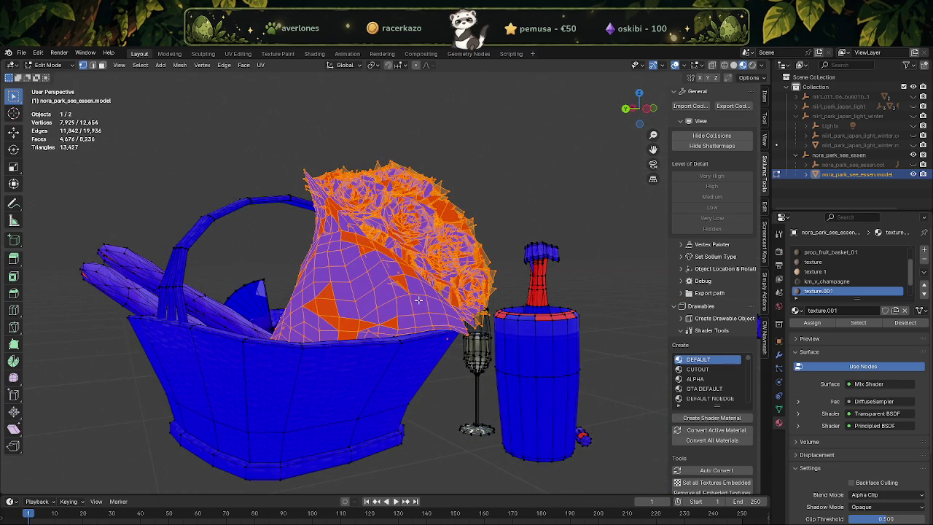
Recalculate the bouquet normals outward again and orbit around the basket to check them.
scroll(397, 304, up, 2)
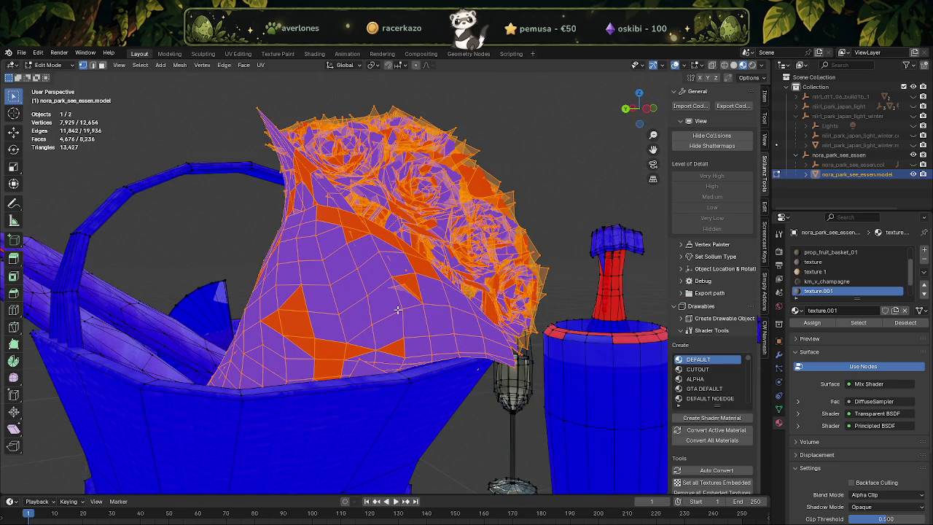
middle_drag(437, 295, 412, 310)
scroll(412, 309, up, 4)
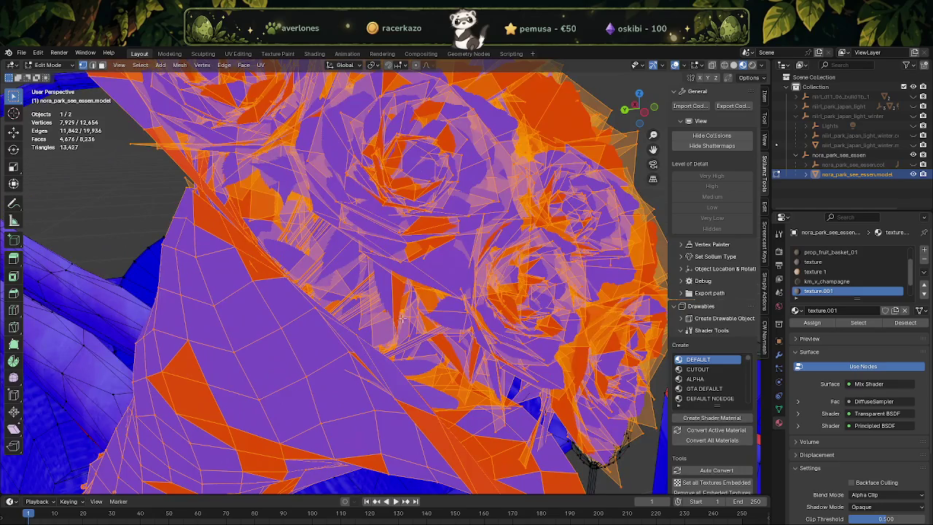
scroll(325, 376, down, 5)
scroll(361, 359, up, 1)
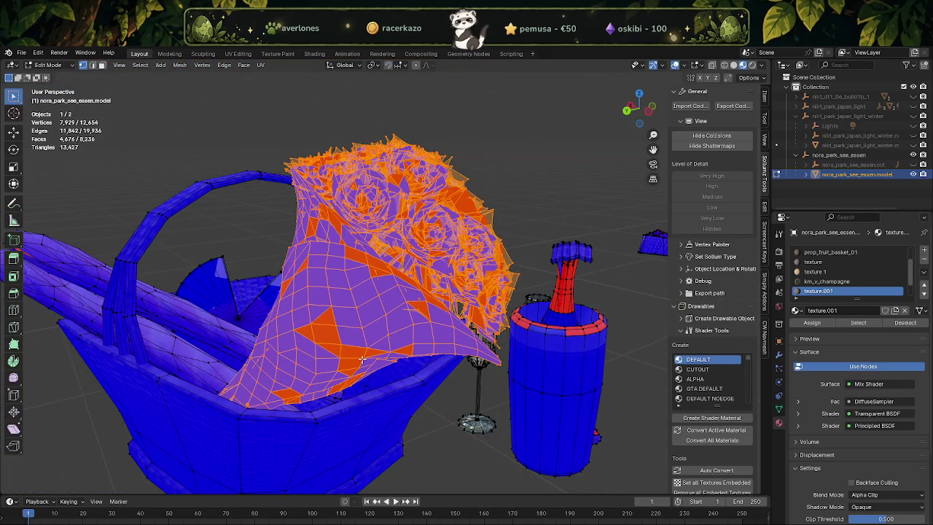
key(alt+n)
click(334, 371)
mouse_move(324, 342)
middle_down()
mouse_move(319, 326)
mouse_move(358, 326)
mouse_move(295, 329)
mouse_move(452, 332)
middle_up()
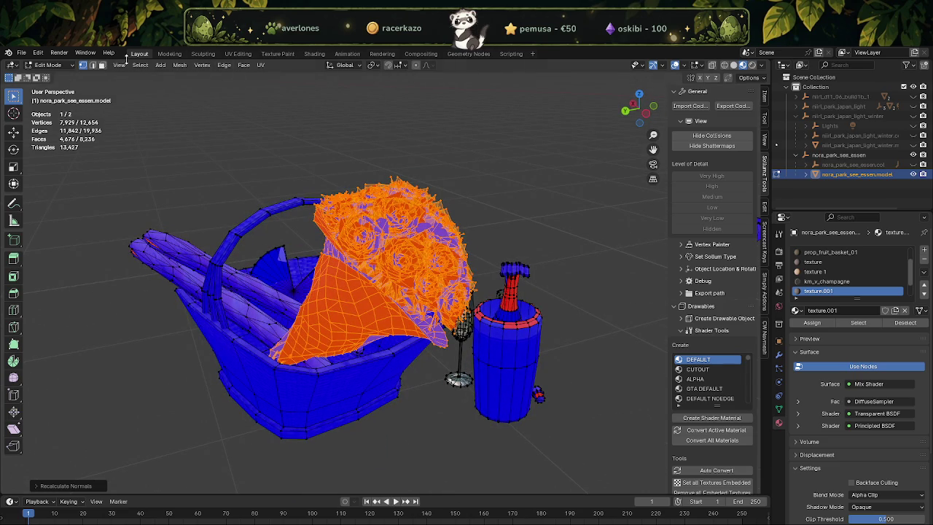
click(58, 66)
Enter Vertex Paint mode and make Color 2 the active colour attribute.
click(48, 120)
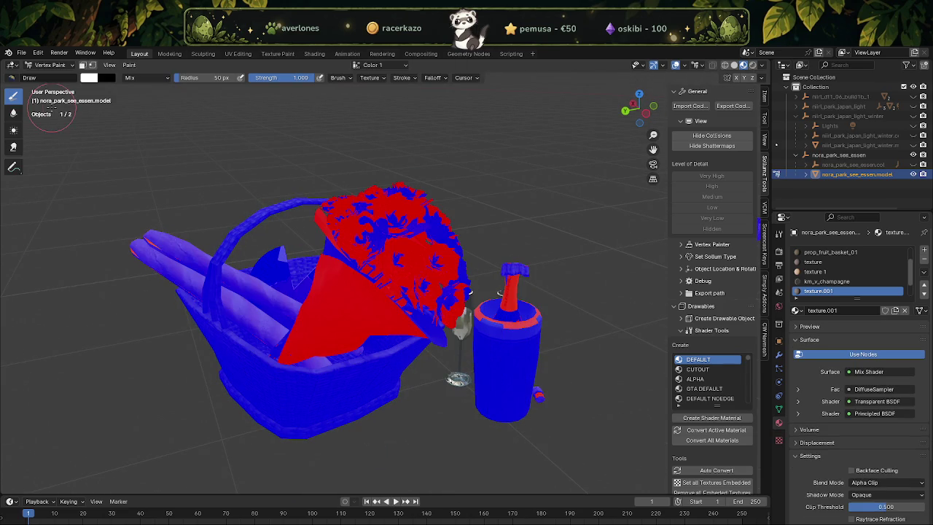
click(386, 65)
click(350, 98)
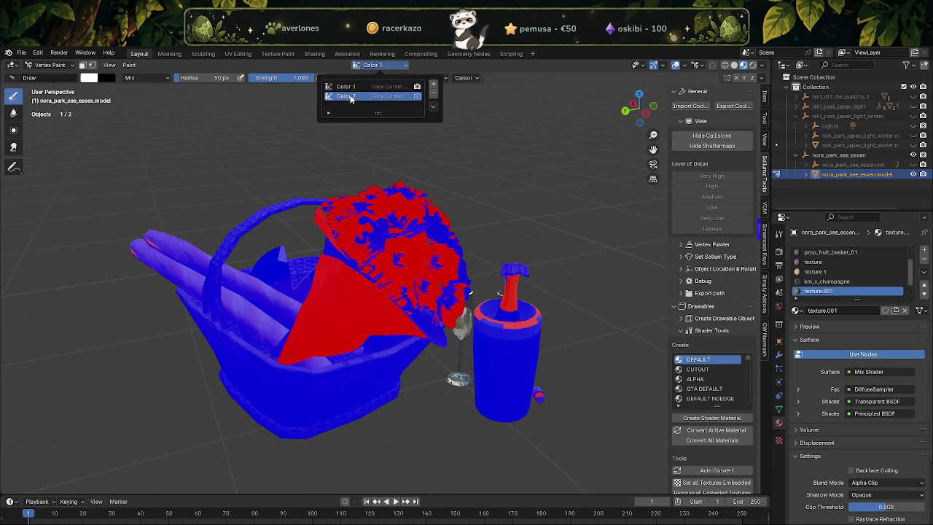
Hide the face orientation overlay and switch the viewport to solid shading.
click(685, 66)
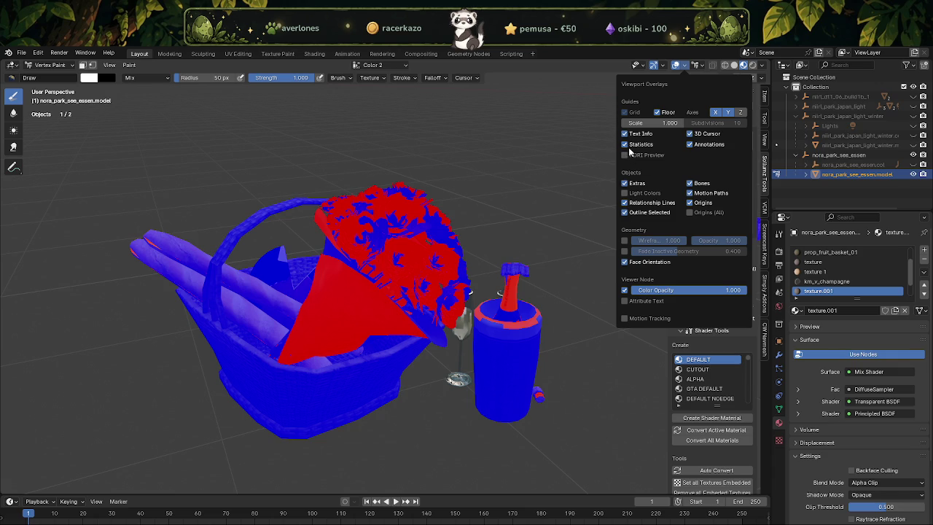
click(625, 261)
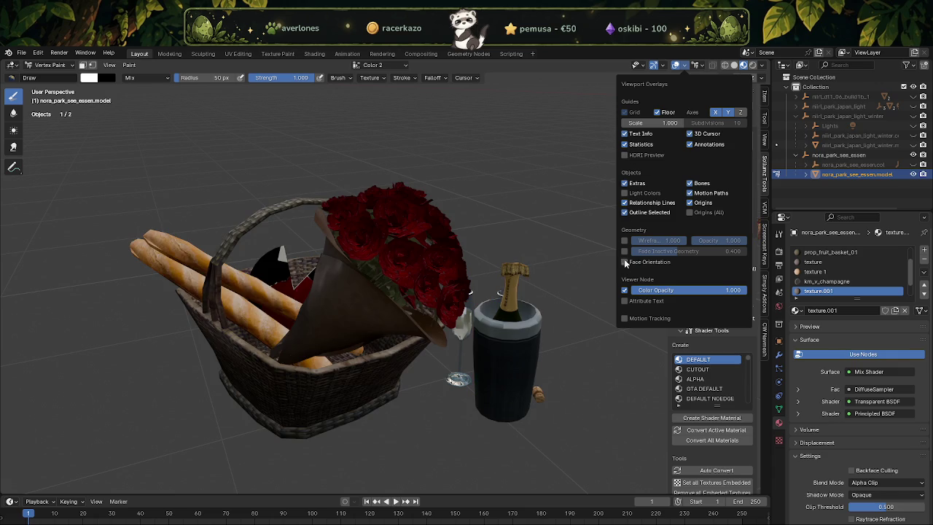
click(734, 65)
scroll(415, 233, up, 2)
scroll(394, 212, up, 2)
middle_drag(392, 209, 277, 218)
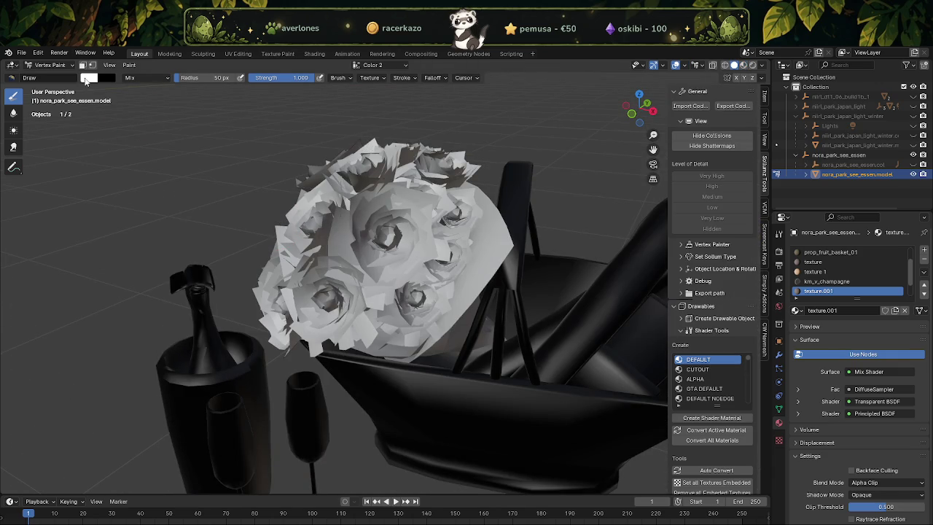
Set the paint colour to black and fill the whole model's vertex colours with it.
click(88, 78)
drag(180, 92, 180, 172)
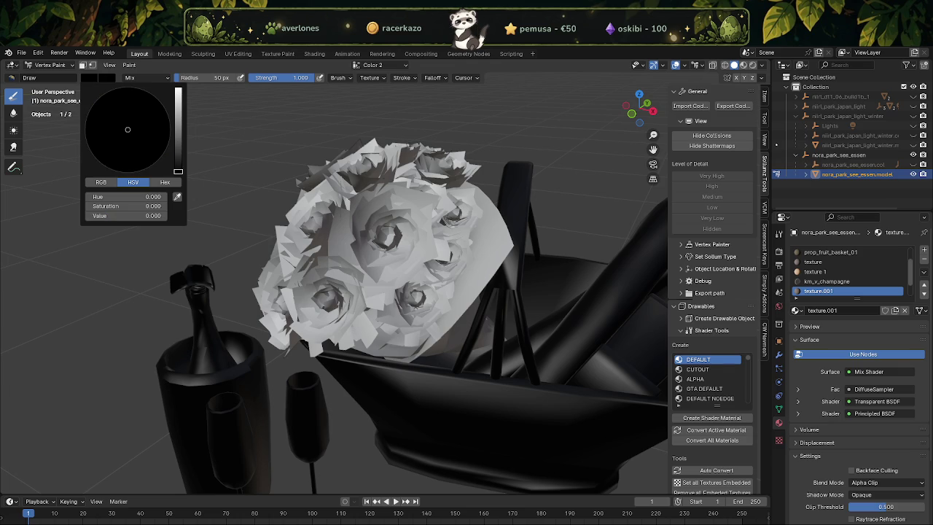
click(134, 66)
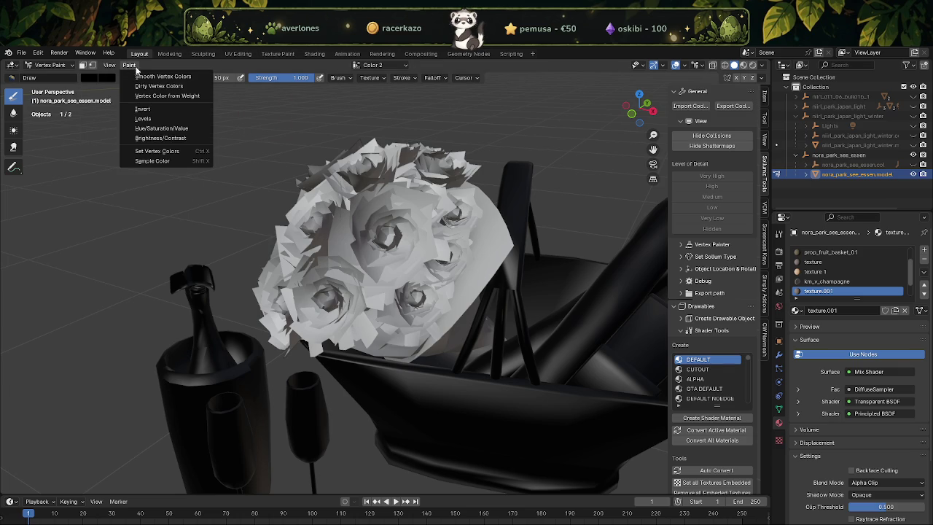
click(155, 154)
Switch from Vertex Paint back to Object Mode.
middle_drag(237, 171, 413, 168)
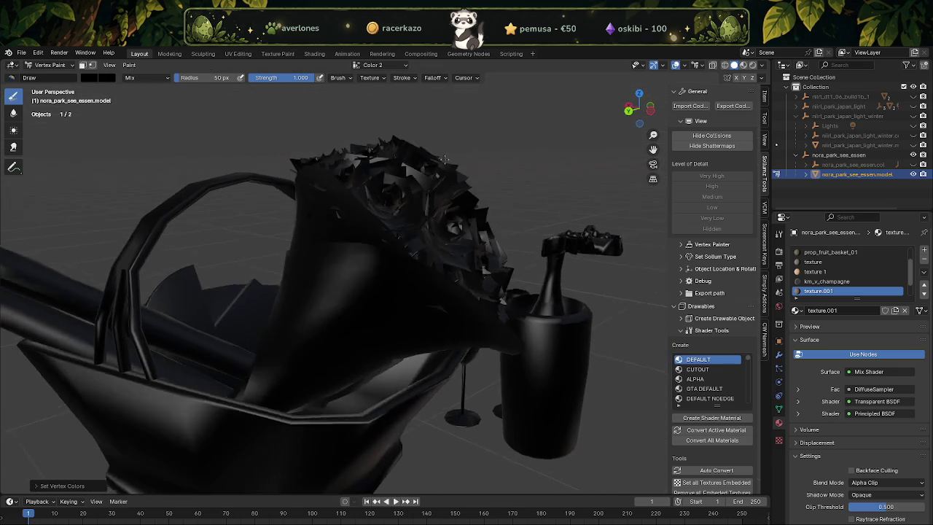
click(50, 65)
click(45, 76)
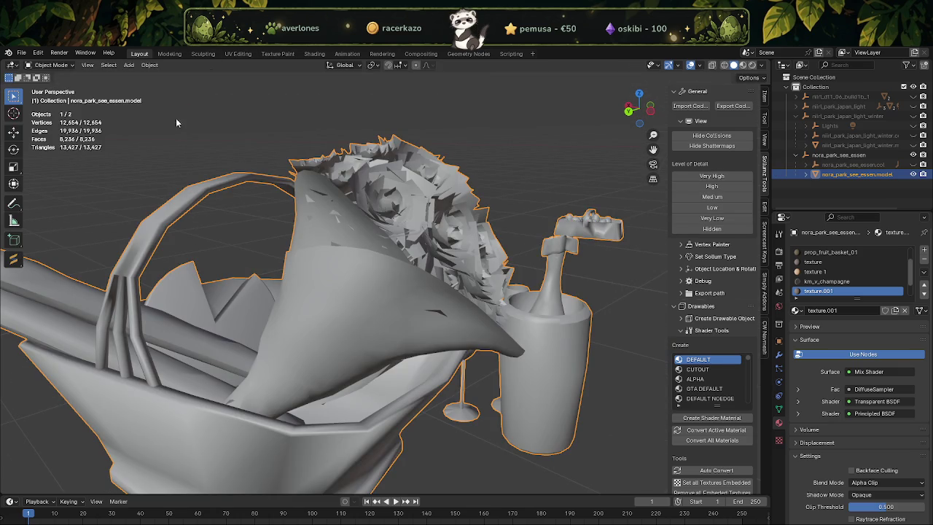
Show the model with its textures and frame the bouquet inside the basket.
click(742, 65)
mouse_move(405, 221)
middle_down()
mouse_move(302, 215)
mouse_move(283, 243)
mouse_move(399, 276)
middle_up()
scroll(408, 270, up, 3)
scroll(423, 260, up, 5)
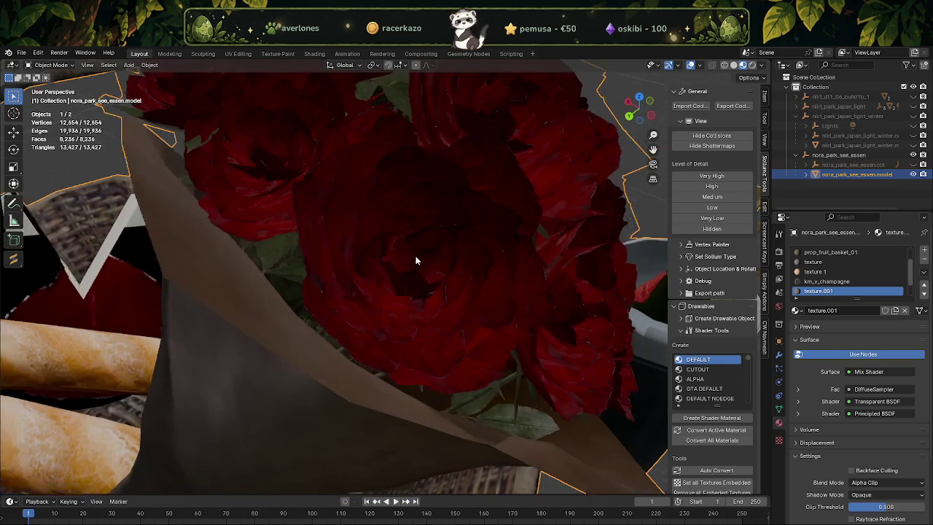
scroll(423, 260, down, 3)
mouse_move(372, 248)
middle_down()
mouse_move(333, 255)
mouse_move(358, 263)
mouse_move(309, 267)
mouse_move(229, 247)
mouse_move(212, 222)
mouse_move(290, 212)
mouse_move(416, 277)
middle_up()
scroll(264, 274, down, 5)
scroll(265, 274, up, 2)
middle_drag(264, 274, 337, 306)
In Edit Mode, duplicate the linked bouquet and roses in place and flip the duplicate's normals.
key(Tab)
key(3)
click(331, 314)
key(ctrl+l)
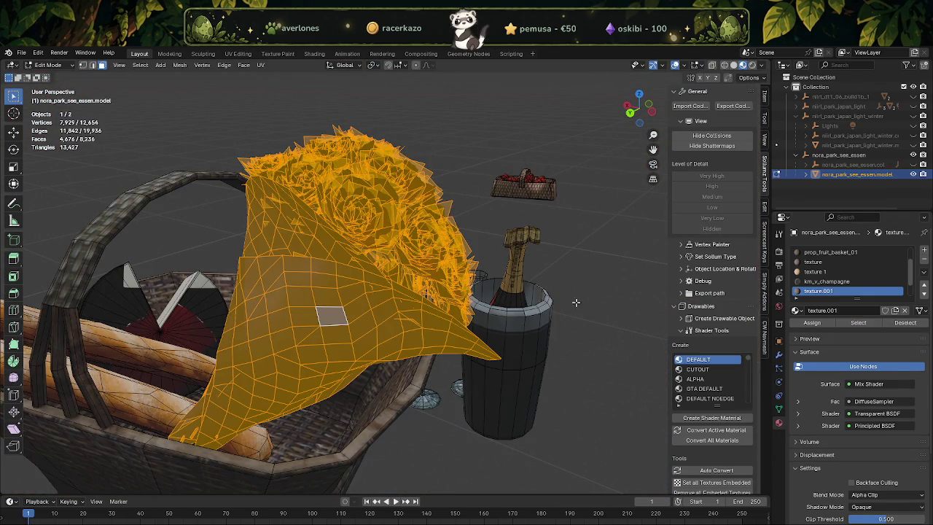
key(shift+d)
right_click(360, 276)
key(alt+n)
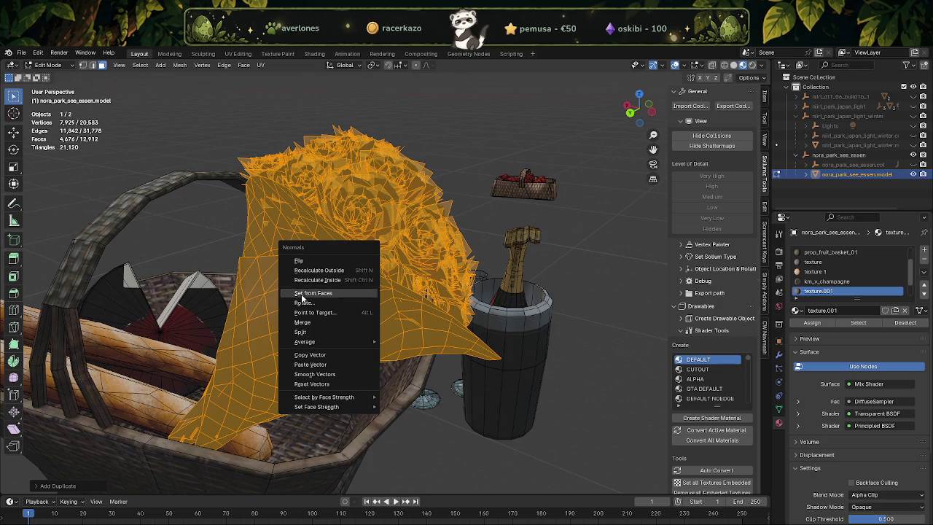
click(300, 261)
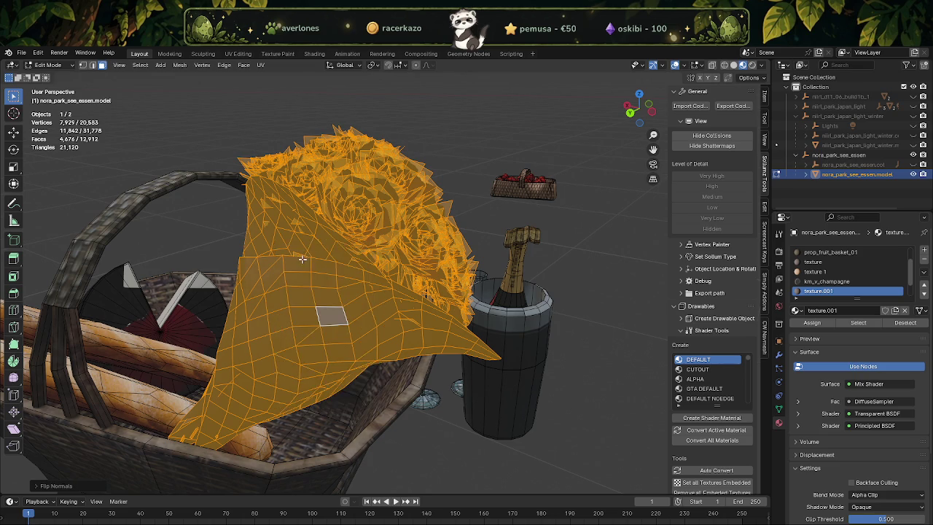
Select the fan-shaped piece's faces using the texture material.
scroll(300, 261, down, 3)
middle_drag(300, 262, 237, 328)
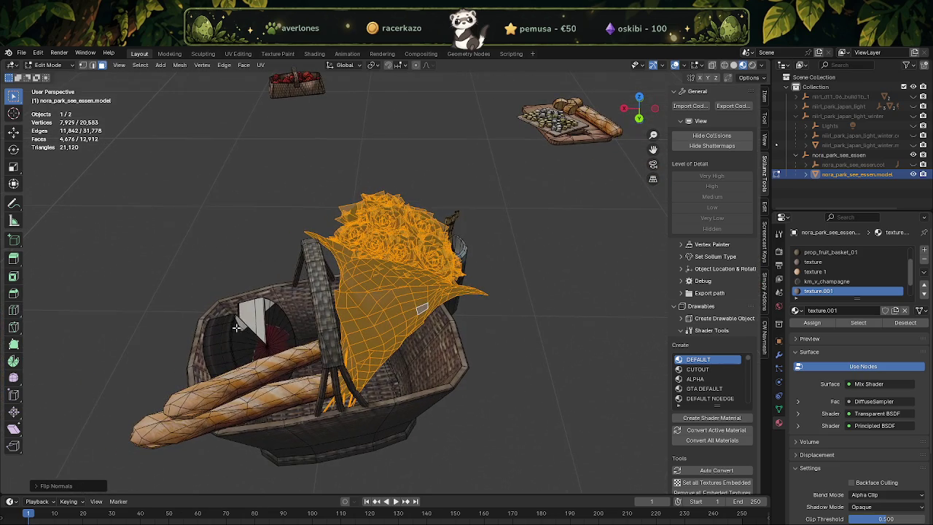
click(277, 319)
click(857, 323)
scroll(474, 238, down, 4)
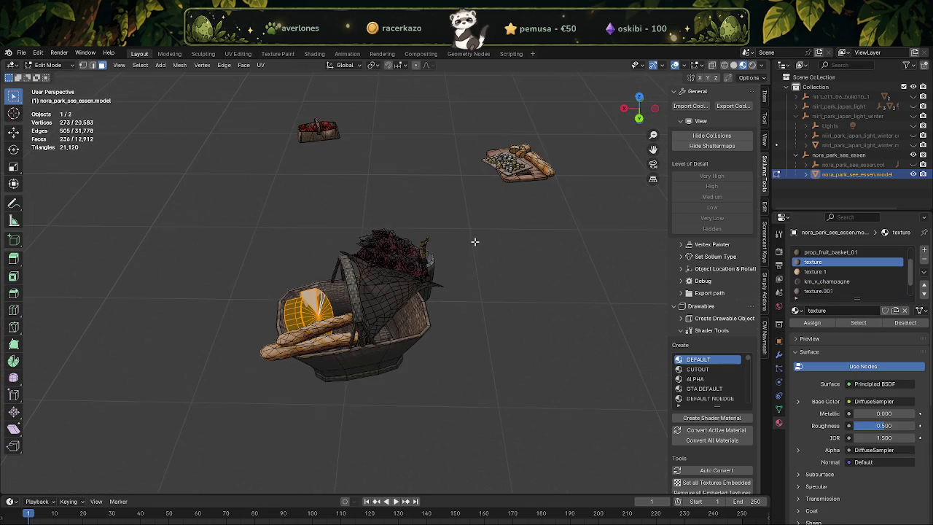
Split the 3D view and turn the new area into a UV Editor.
drag(29, 66, 279, 204)
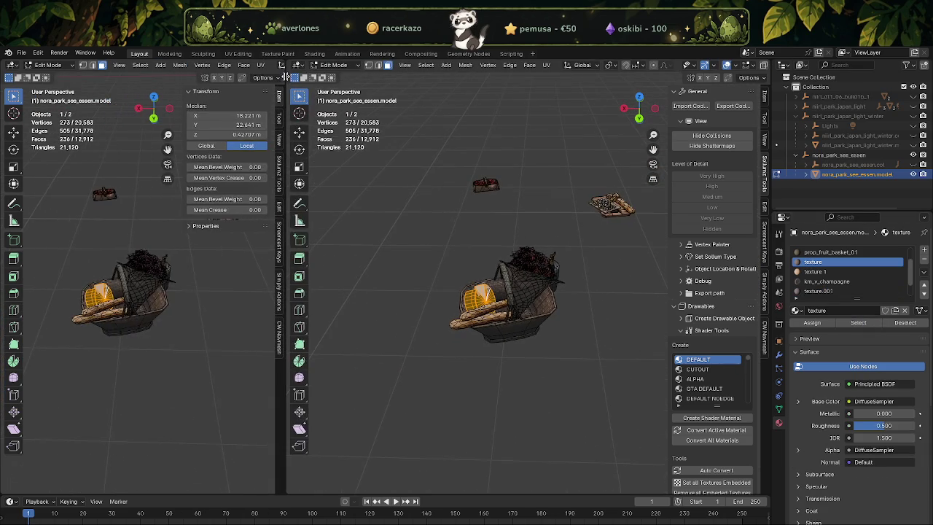
middle_drag(575, 237, 510, 262)
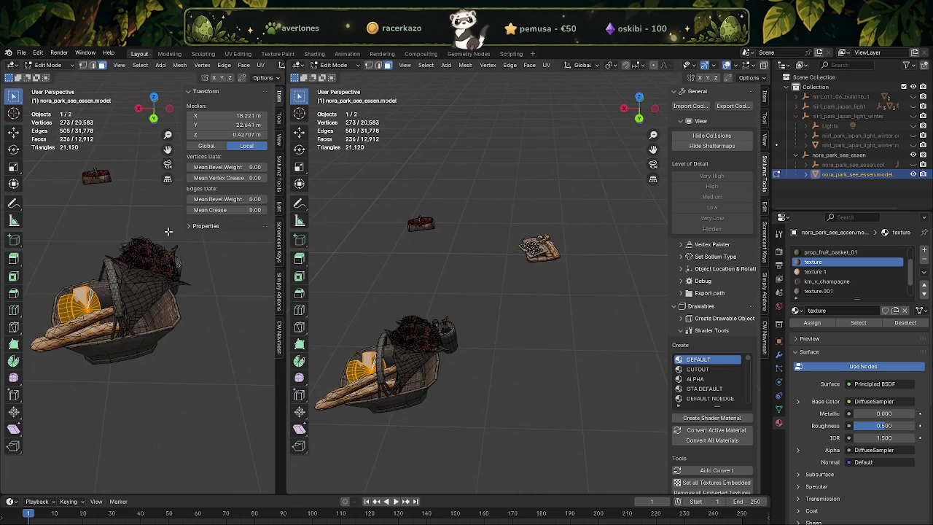
scroll(117, 306, up, 3)
click(13, 65)
click(30, 114)
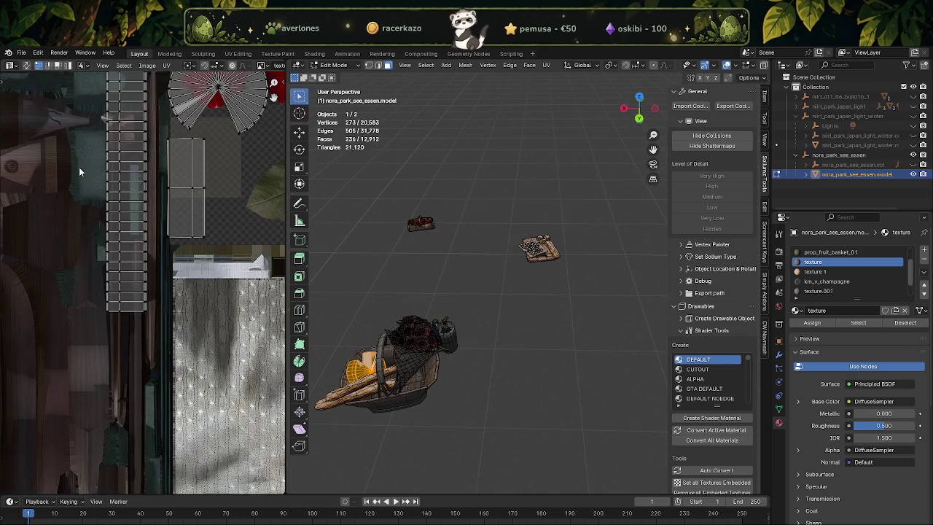
Pick a face on the food tray and orbit around it.
scroll(56, 142, down, 2)
scroll(166, 250, up, 3)
scroll(179, 270, down, 1)
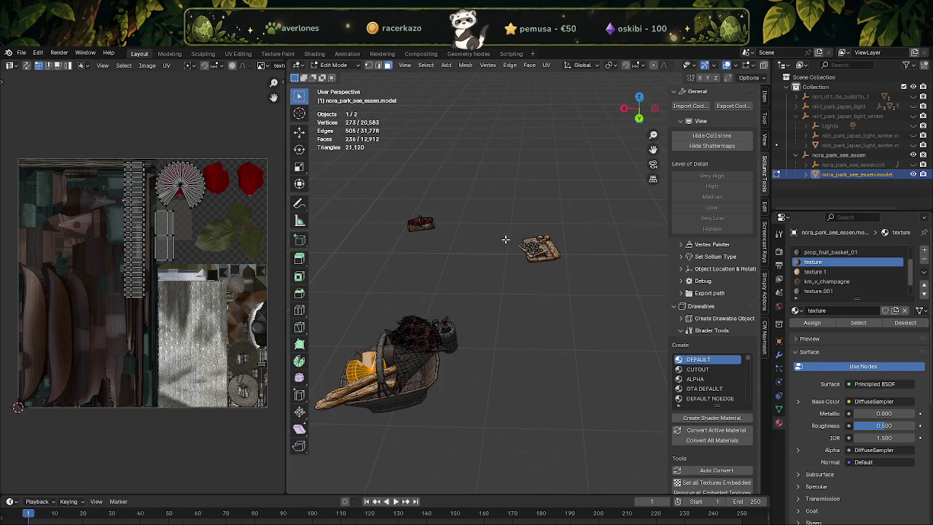
scroll(518, 254, up, 2)
scroll(491, 298, up, 2)
scroll(495, 293, up, 1)
key(r)
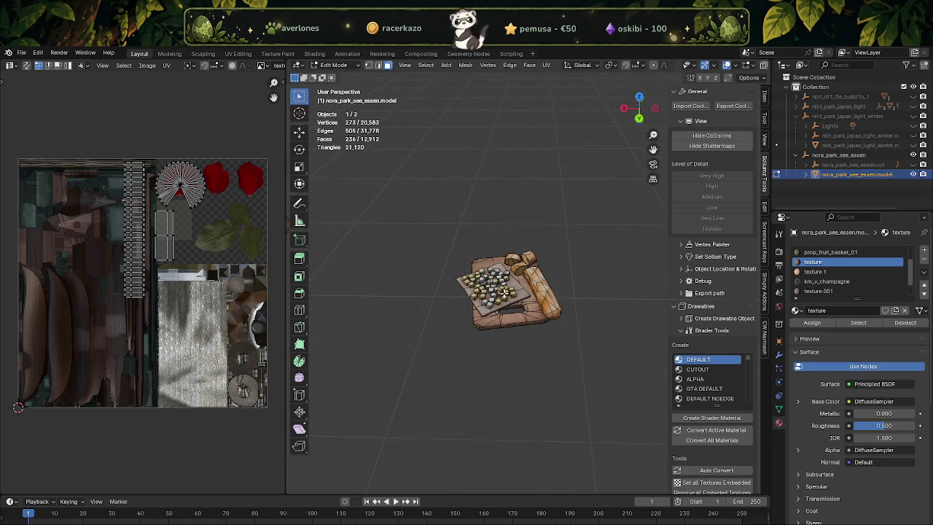
click(505, 291)
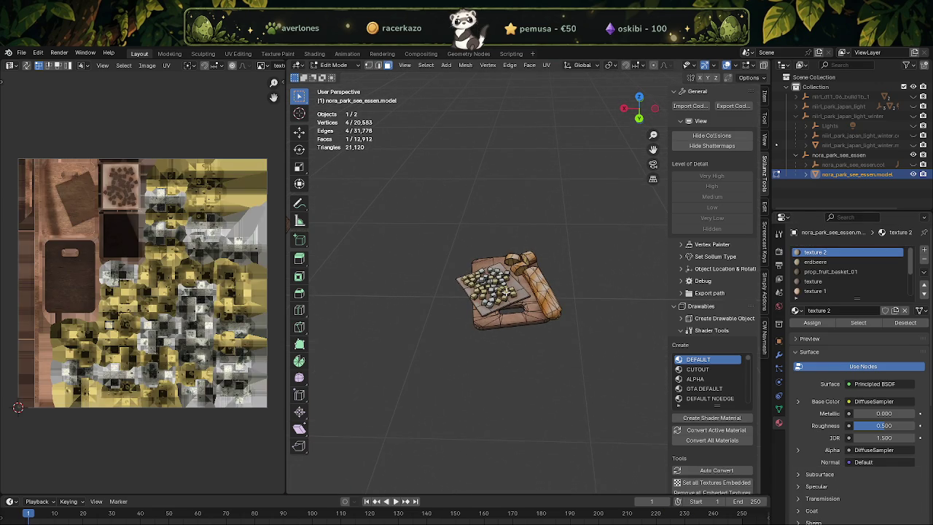
middle_drag(506, 293, 471, 285)
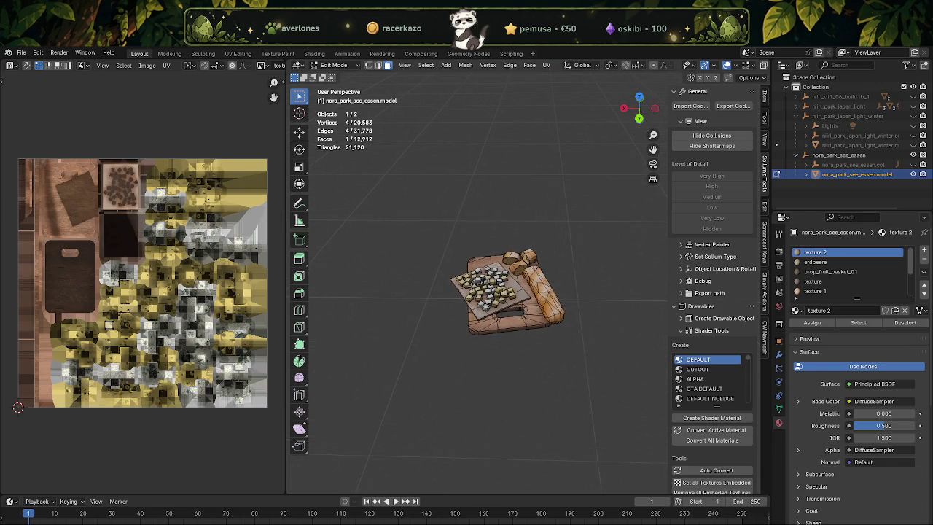
Select faces on the basket and then the food tray again to check them.
scroll(410, 269, down, 1)
scroll(411, 272, down, 1)
scroll(408, 279, down, 1)
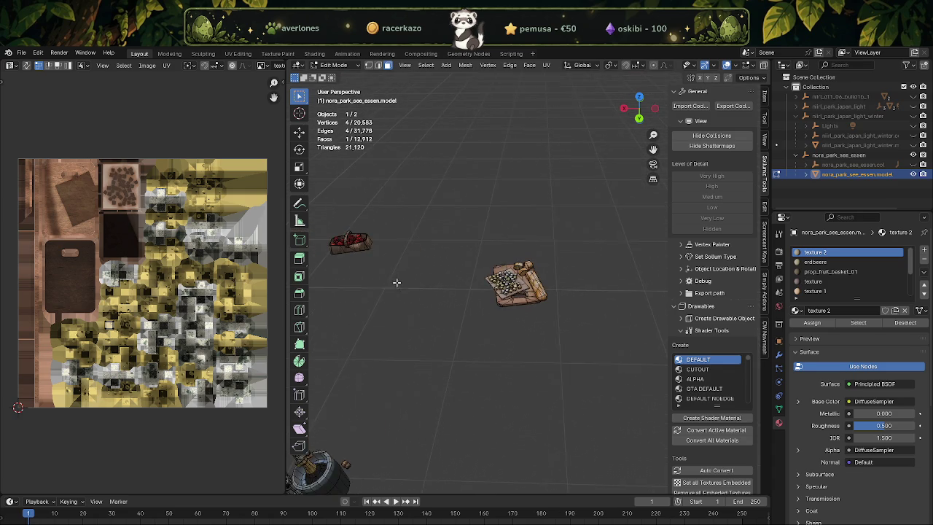
scroll(510, 255, up, 4)
scroll(510, 262, up, 3)
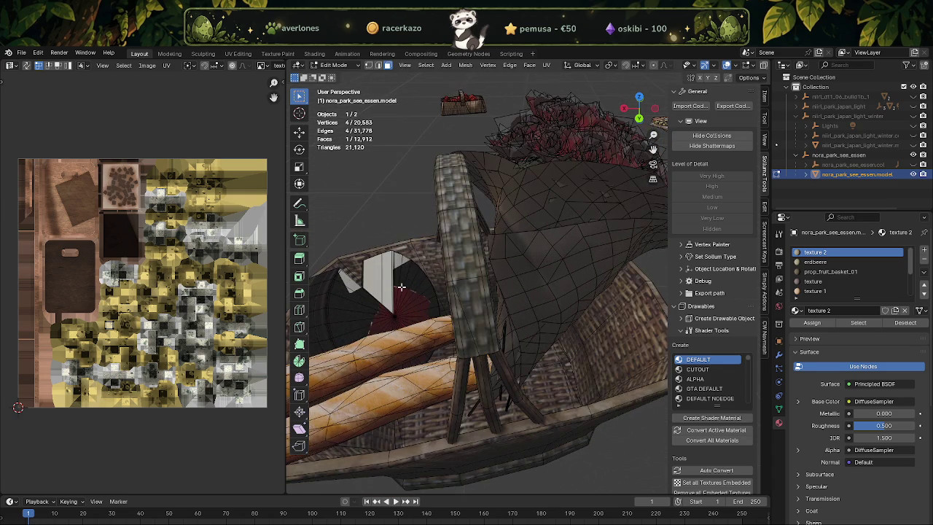
click(402, 299)
scroll(483, 134, down, 4)
scroll(535, 198, down, 1)
click(552, 209)
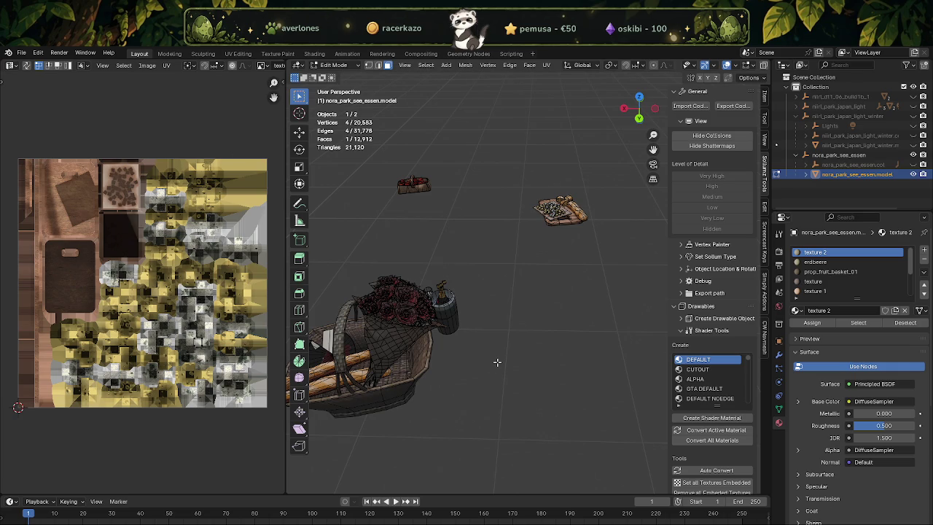
Select every face of the fan-shaped piece via its material.
scroll(132, 277, up, 2)
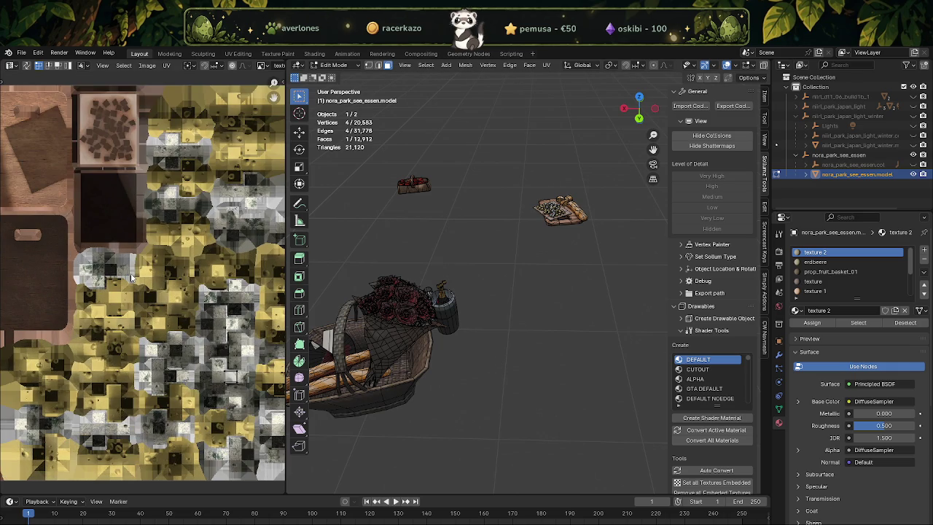
scroll(132, 277, down, 1)
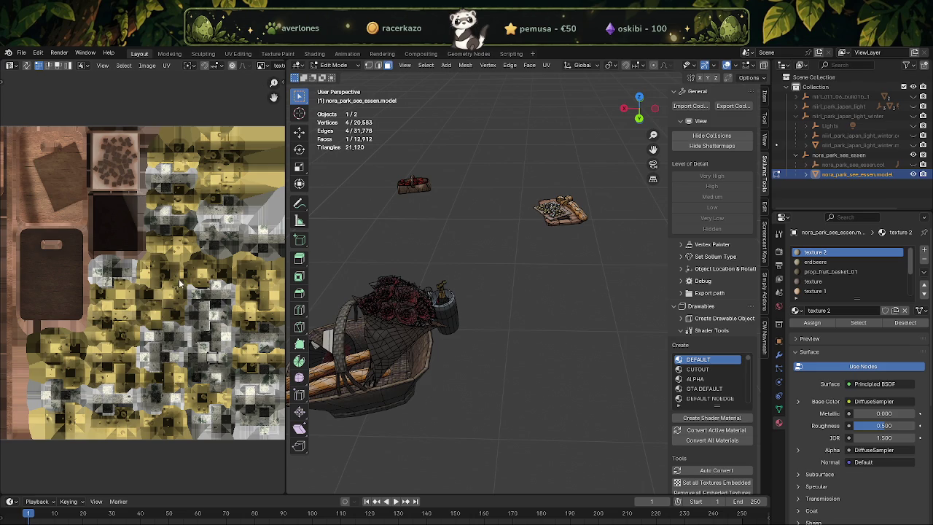
scroll(321, 374, up, 1)
scroll(427, 339, up, 3)
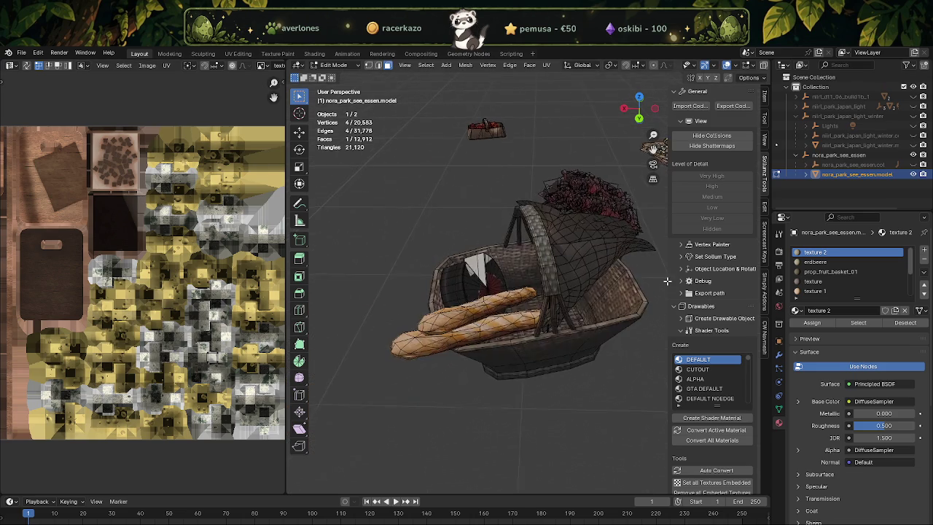
scroll(474, 328, up, 3)
click(524, 316)
click(858, 321)
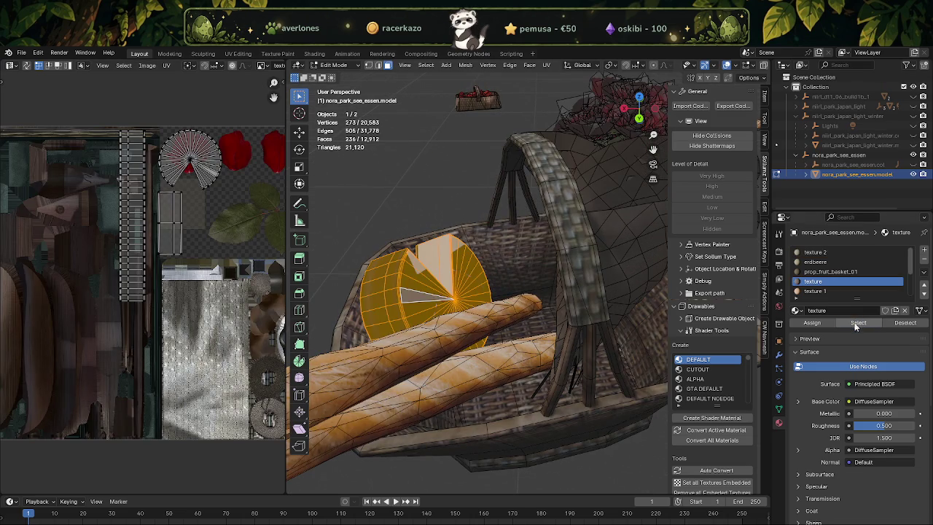
Delete the selected fan-shaped faces and return to Object Mode.
mouse_move(511, 291)
middle_down()
mouse_move(543, 280)
mouse_move(426, 284)
mouse_move(474, 305)
mouse_move(511, 303)
mouse_move(510, 323)
mouse_move(438, 336)
mouse_move(494, 328)
middle_up()
scroll(259, 326, down, 3)
scroll(259, 326, up, 3)
key(Delete)
scroll(444, 333, down, 3)
key(Tab)
scroll(466, 332, up, 3)
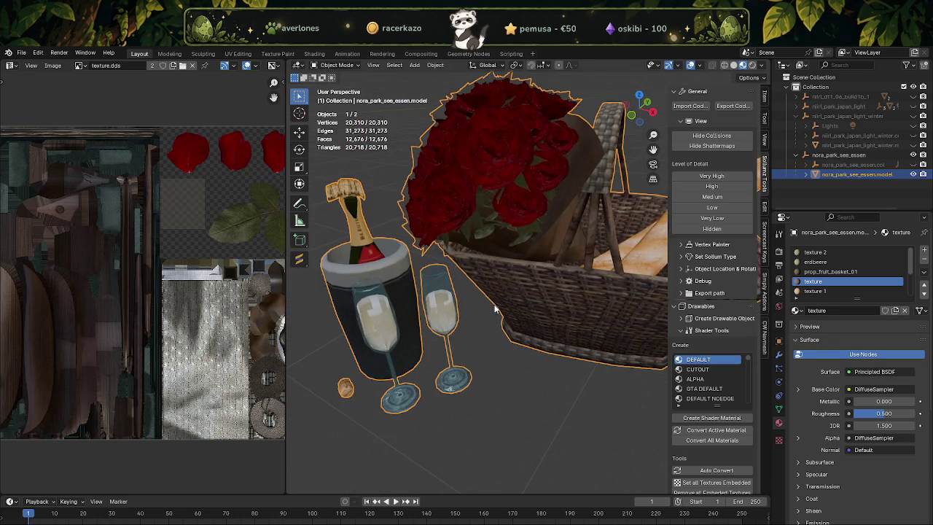
Turn on the face orientation overlay to see which way faces point.
click(700, 65)
click(640, 252)
mouse_move(537, 281)
middle_down()
mouse_move(438, 270)
mouse_move(421, 318)
middle_up()
In Edit Mode, select all bucket faces using the km_v_champcool material.
key(Tab)
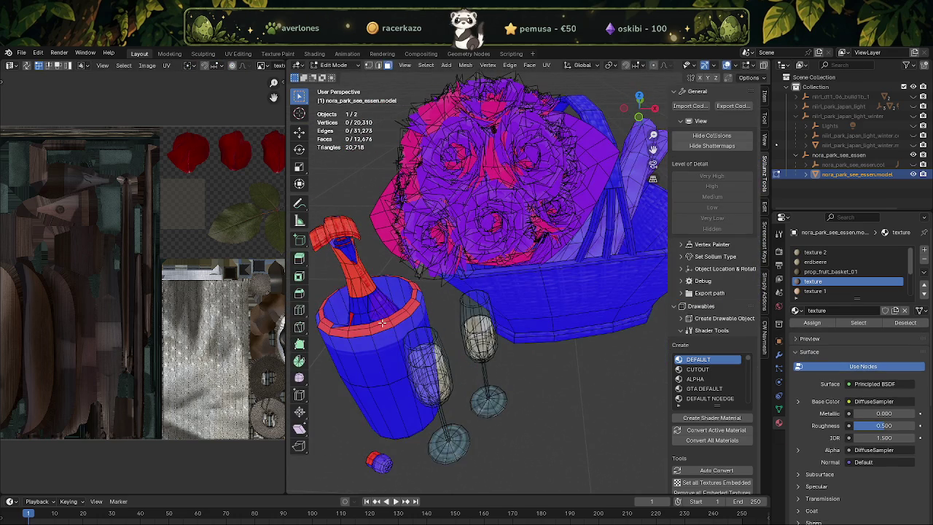
click(385, 324)
key(KP_Decimal)
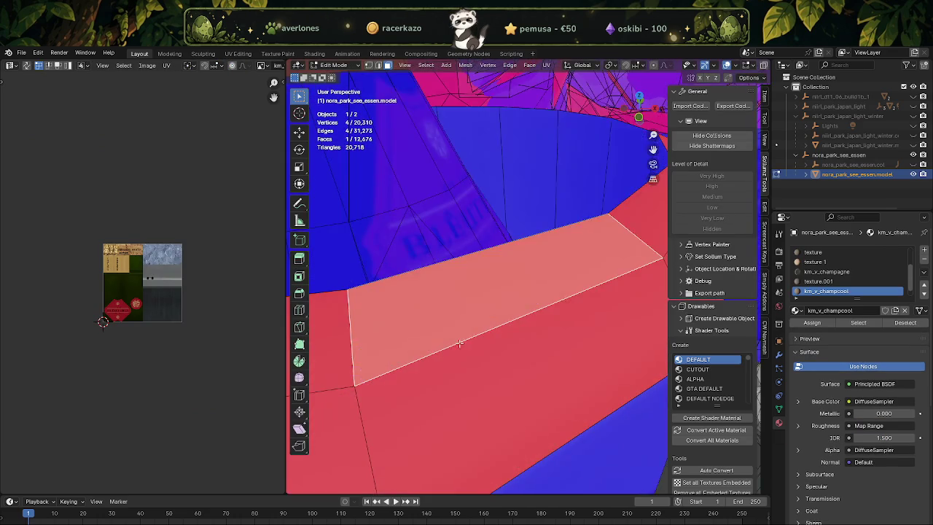
scroll(467, 335, down, 3)
scroll(573, 313, down, 2)
click(868, 326)
Recalculate the champagne bucket's normals to point outward.
scroll(153, 287, up, 2)
scroll(159, 290, up, 3)
click(27, 66)
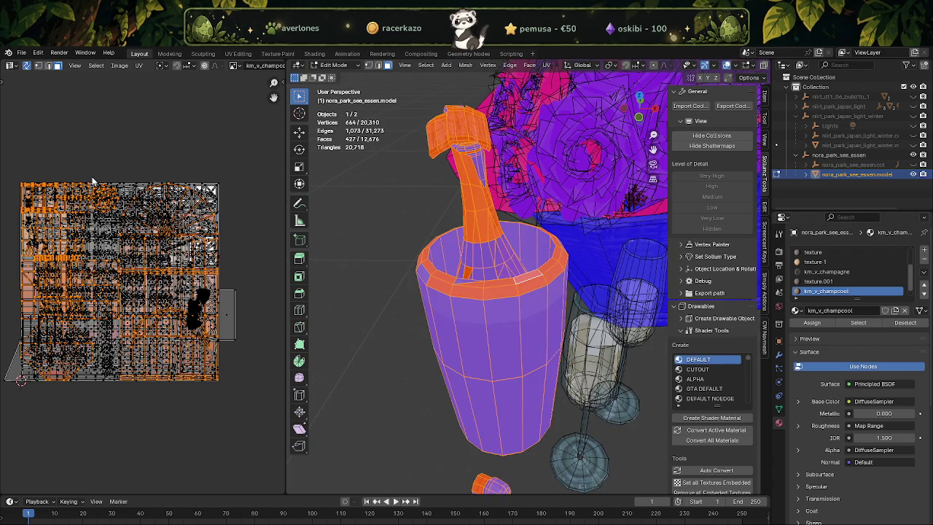
click(27, 65)
mouse_move(506, 333)
middle_down()
mouse_move(540, 314)
mouse_move(598, 312)
mouse_move(569, 302)
middle_up()
key(alt+n)
click(476, 345)
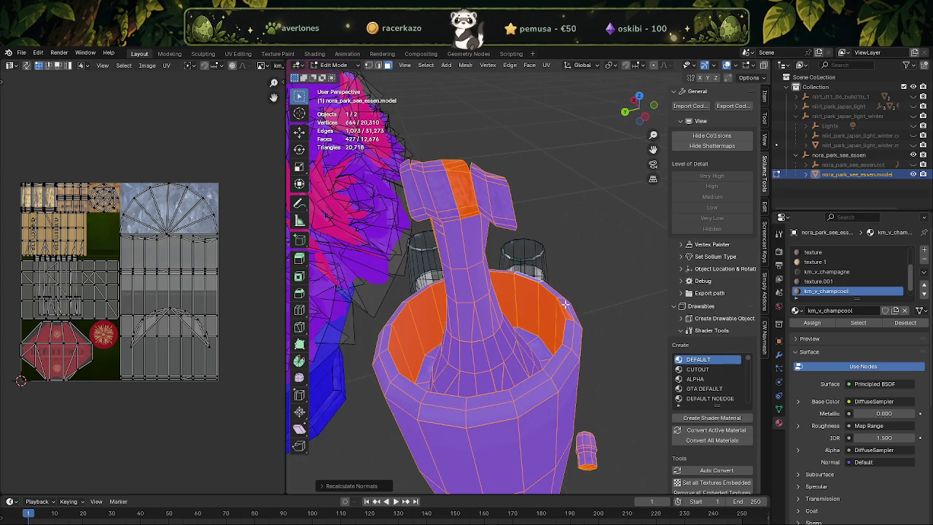
Flip the normals of a single red-facing bucket face.
click(568, 313)
key(alt+n)
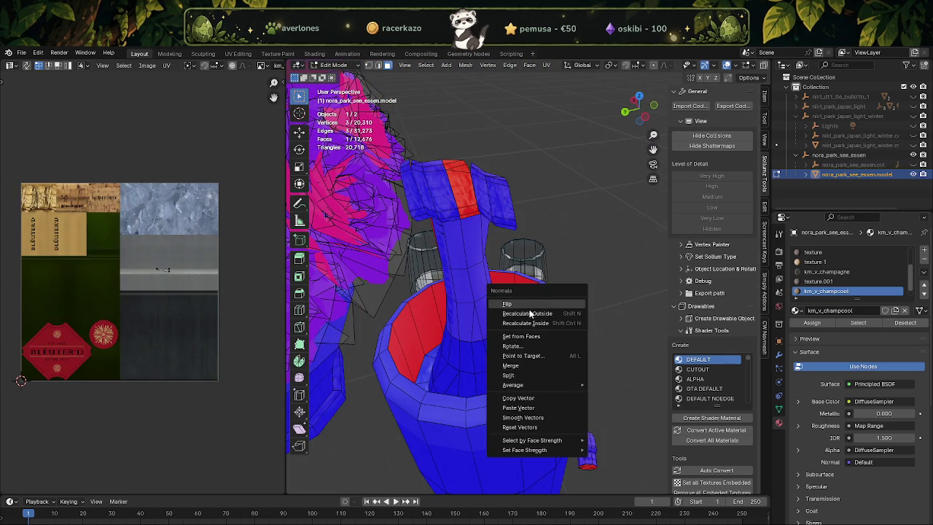
click(513, 301)
Select further red faces on the bottle, orbiting around its neck.
mouse_move(514, 302)
middle_down()
mouse_move(499, 331)
mouse_move(591, 349)
middle_up()
shift+click(543, 327)
shift+click(605, 349)
scroll(652, 353, up, 5)
scroll(652, 353, down, 5)
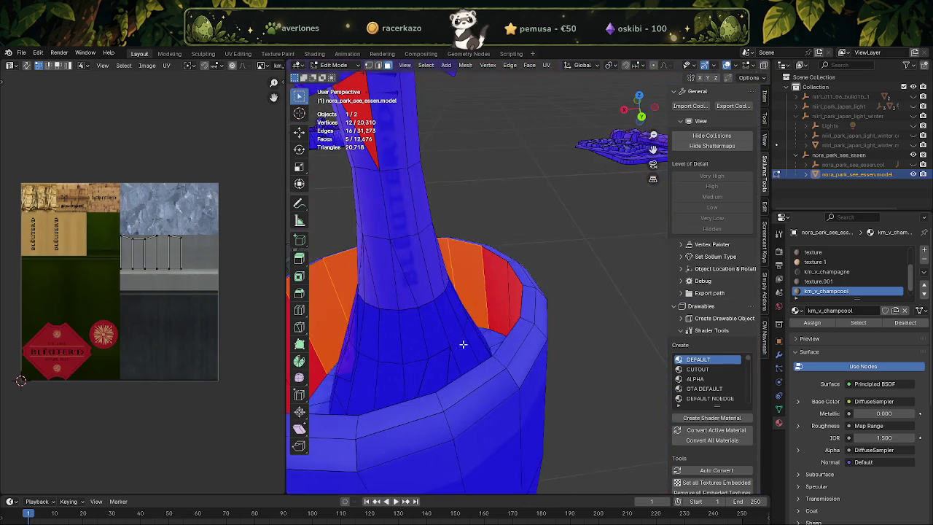
middle_drag(441, 327, 582, 366)
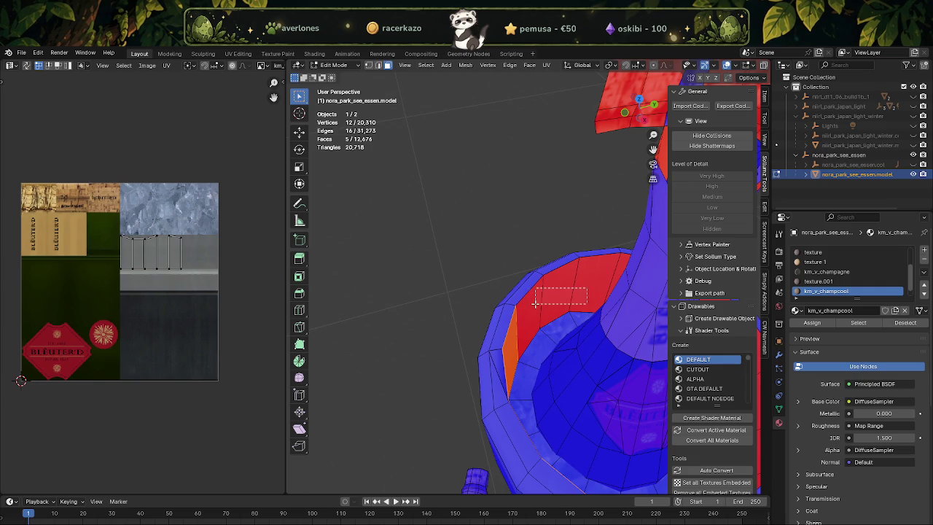
shift+click(582, 295)
mouse_move(581, 295)
middle_down()
mouse_move(596, 307)
mouse_move(516, 292)
middle_up()
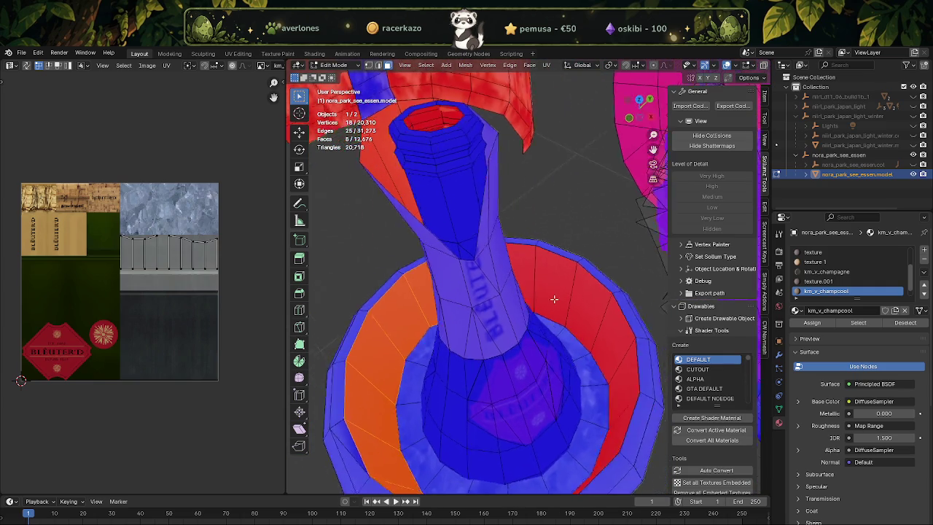
scroll(511, 281, down, 3)
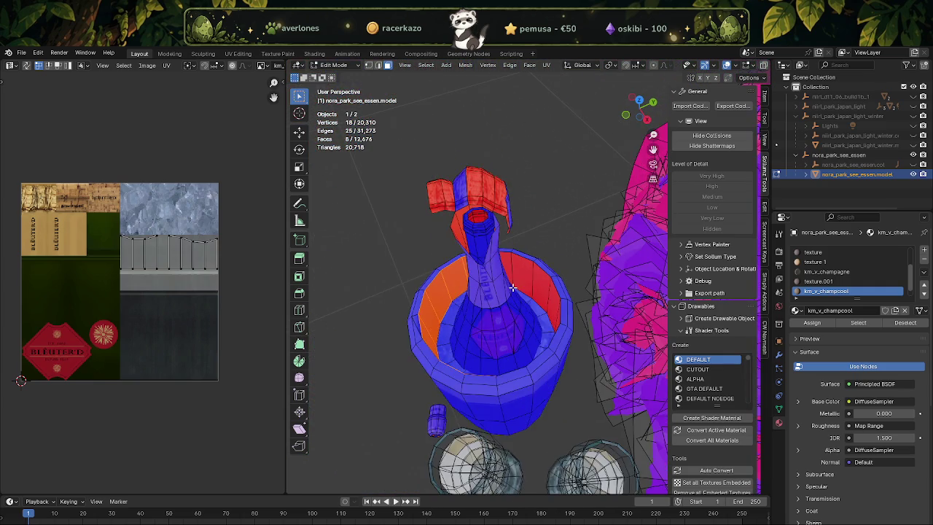
Select all the mesh geometry and view it as wireframe.
key(a)
scroll(512, 294, up, 2)
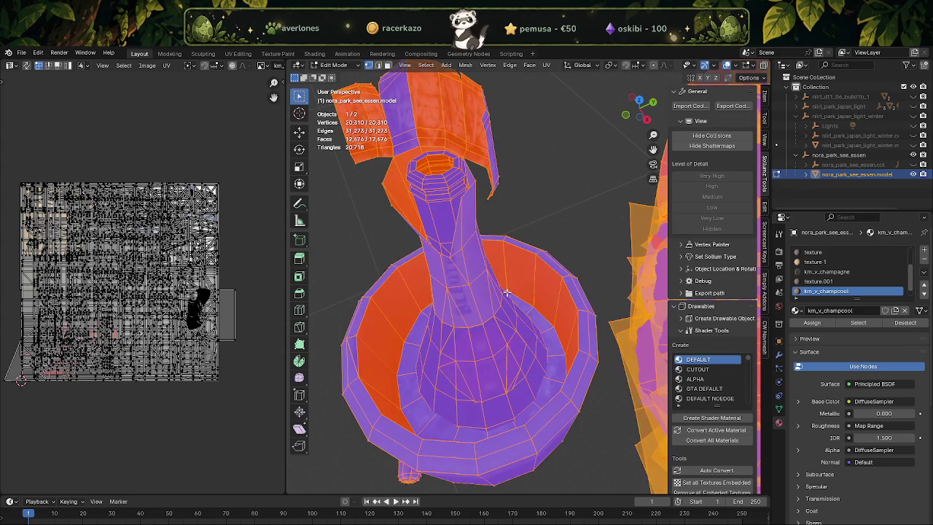
scroll(509, 305, down, 5)
key(shift+z)
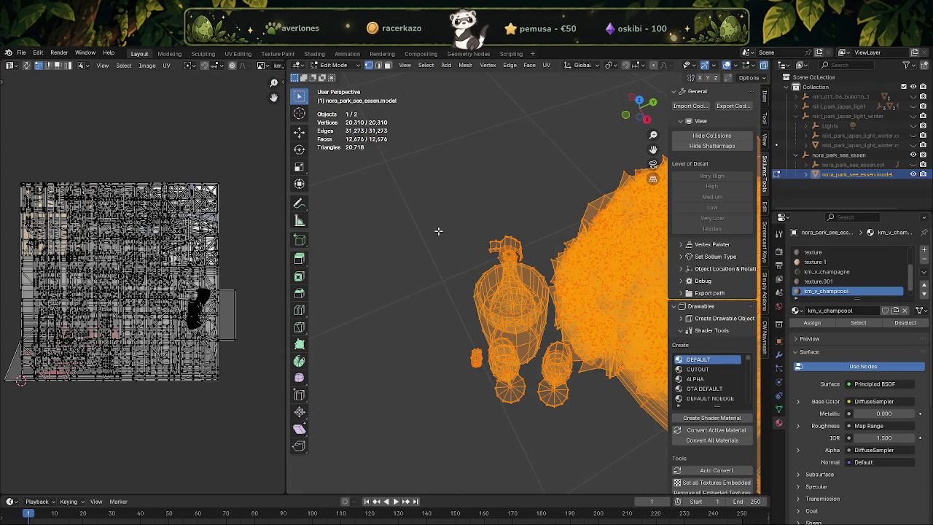
Return to solid display and deselect the texture.001 bouquet faces.
key(shift+z)
middle_drag(604, 302, 533, 307)
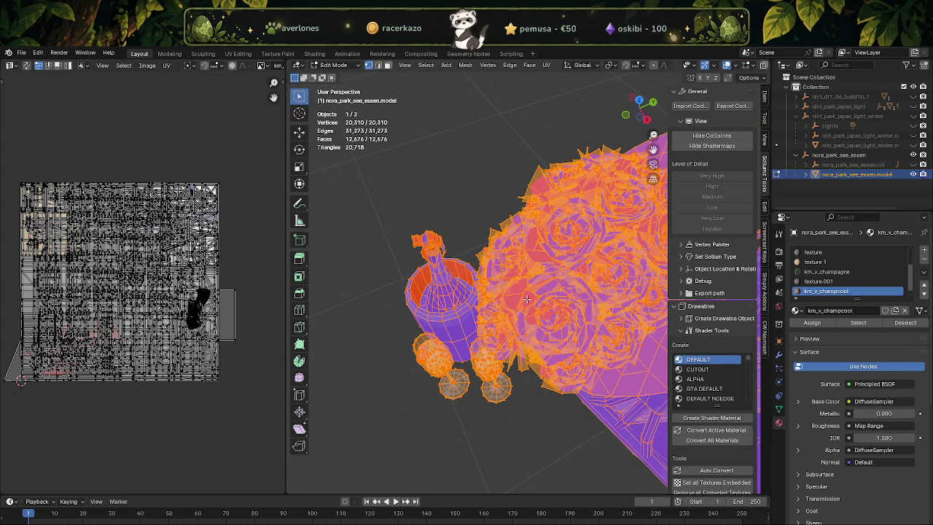
key(3)
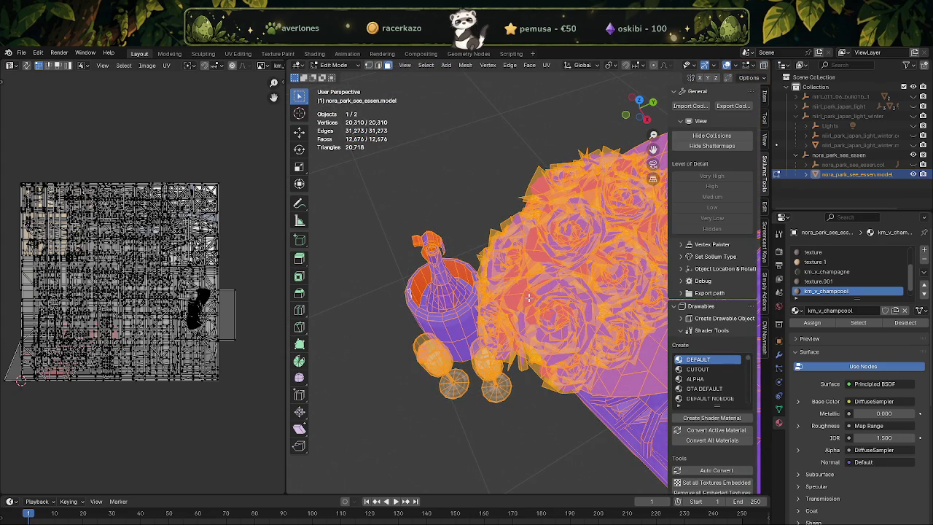
shift+click(529, 297)
click(899, 326)
mouse_move(510, 306)
middle_down()
mouse_move(553, 323)
mouse_move(508, 314)
middle_up()
Merge vertices by distance and fix the normals on the remaining selection.
key(1)
right_click(508, 314)
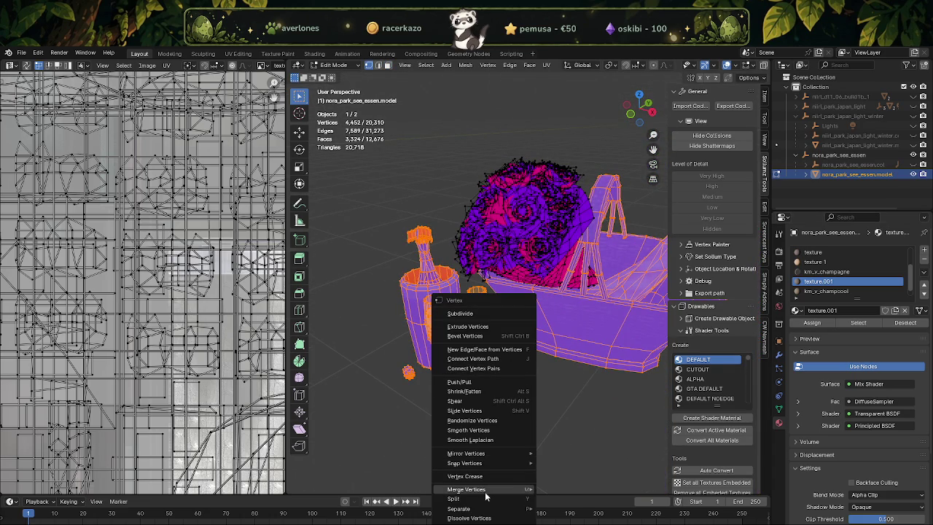
click(566, 488)
key(alt+n)
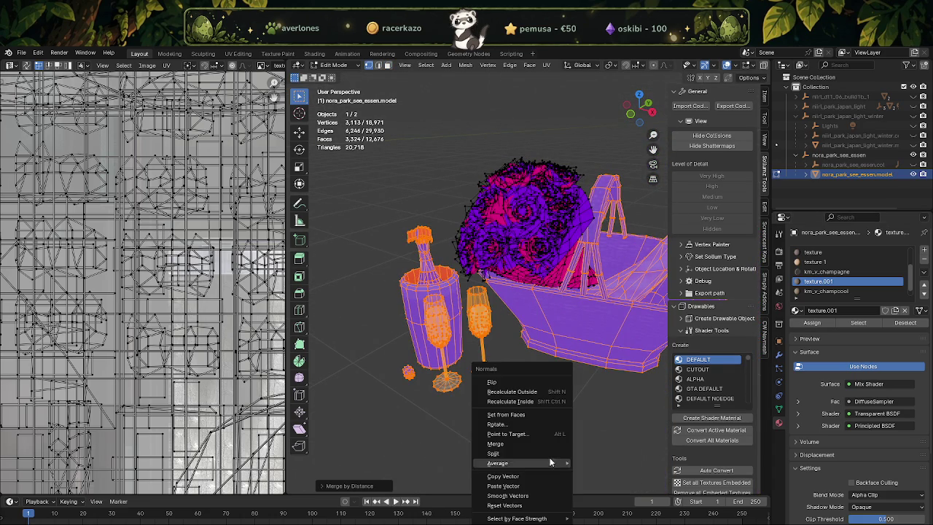
click(509, 508)
Select a single champagne glass face and frame it in the view.
middle_drag(550, 442, 491, 350)
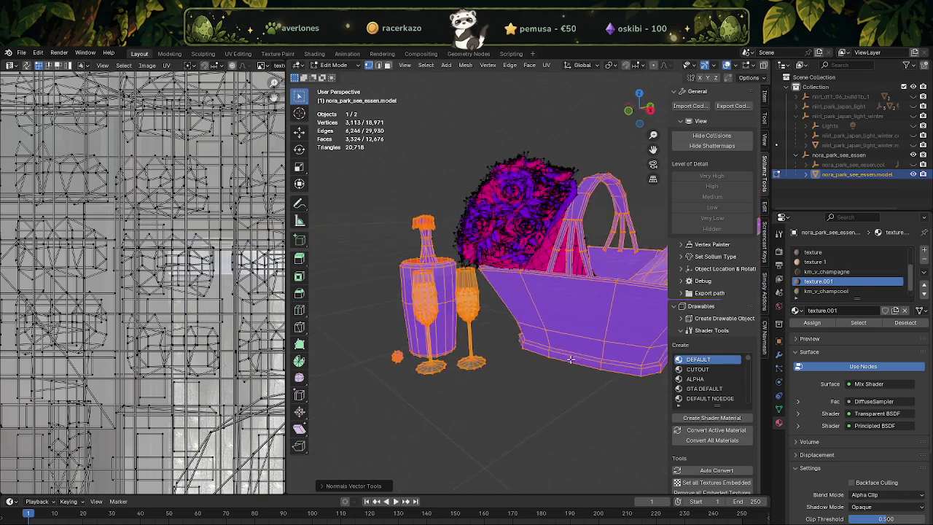
mouse_move(491, 350)
middle_down()
mouse_move(506, 333)
mouse_move(503, 362)
middle_up()
scroll(510, 342, up, 5)
scroll(503, 362, up, 4)
scroll(503, 362, up, 2)
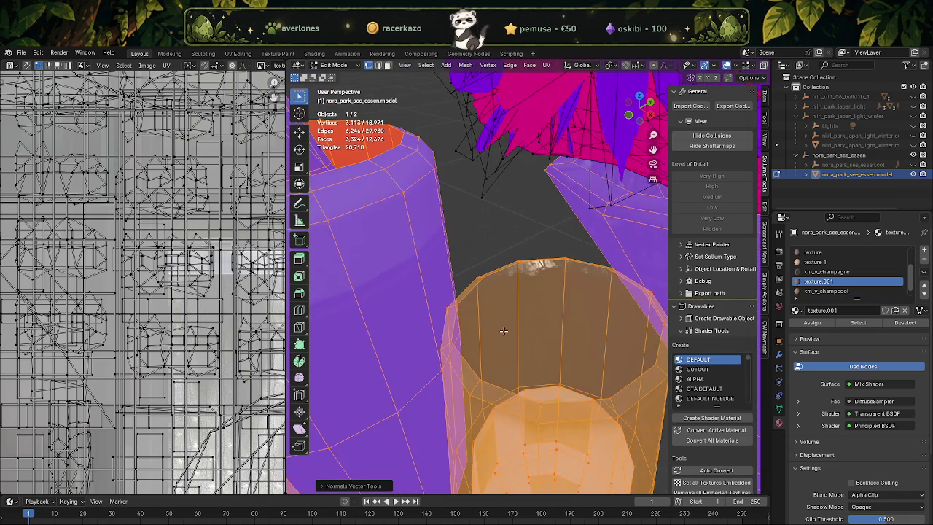
scroll(499, 365, up, 2)
scroll(489, 368, up, 2)
scroll(476, 372, up, 2)
click(458, 417)
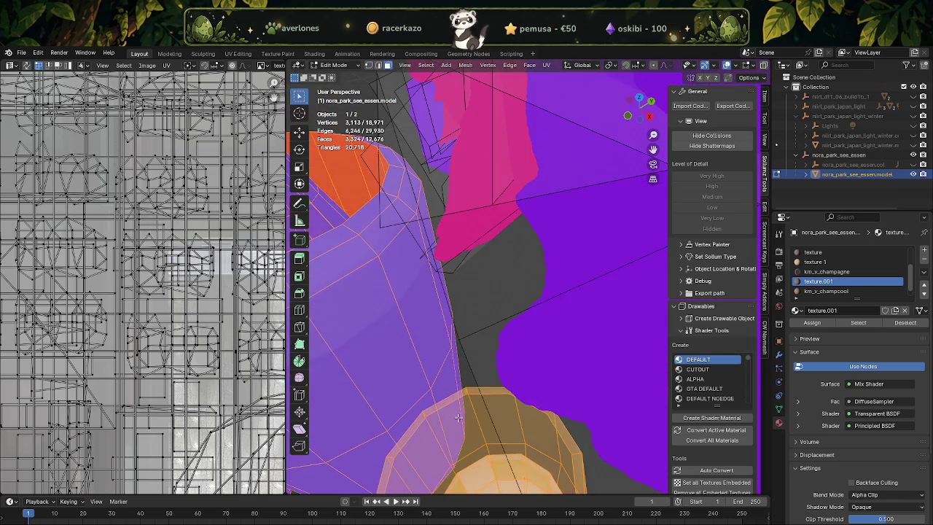
key(KP_Decimal)
mouse_move(457, 415)
middle_down()
mouse_move(450, 291)
mouse_move(477, 283)
middle_up()
scroll(477, 282, down, 2)
scroll(437, 333, down, 3)
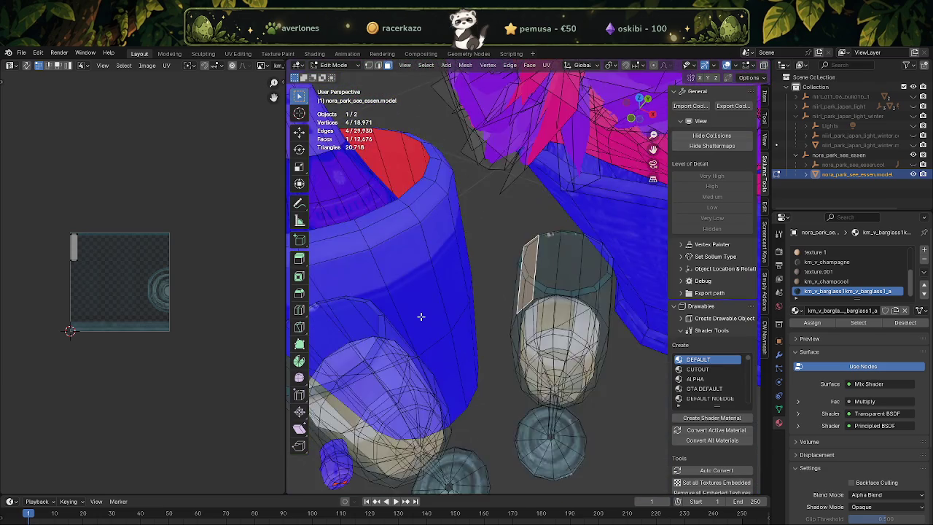
Select all geometry except the texture.001 faces and recalculate the normals to face outward.
scroll(421, 316, down, 3)
scroll(464, 300, down, 1)
click(464, 300)
key(a)
scroll(474, 306, down, 2)
scroll(489, 315, down, 1)
click(817, 271)
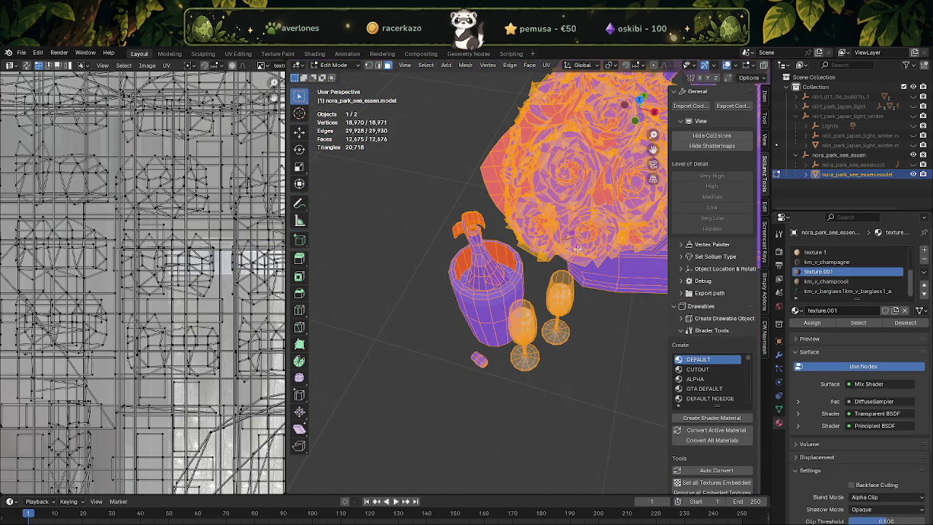
click(904, 322)
middle_drag(553, 306, 481, 331)
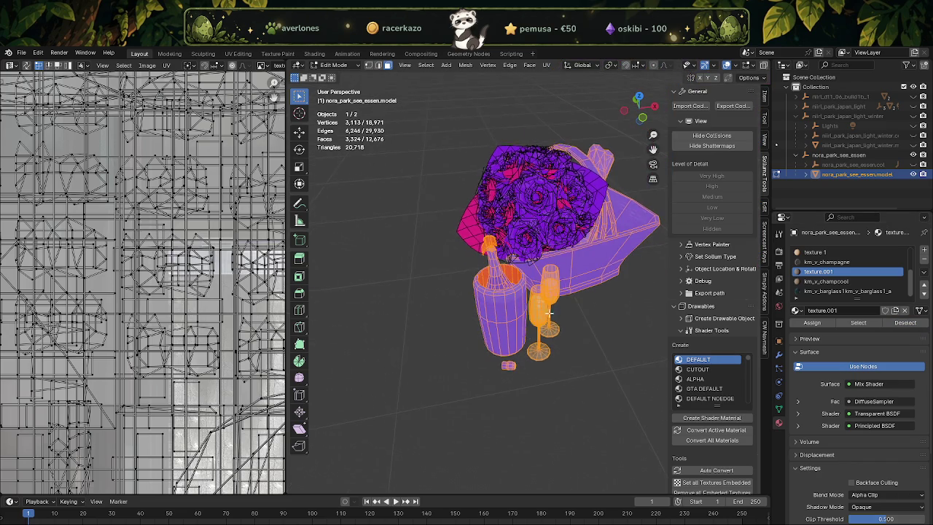
key(alt+n)
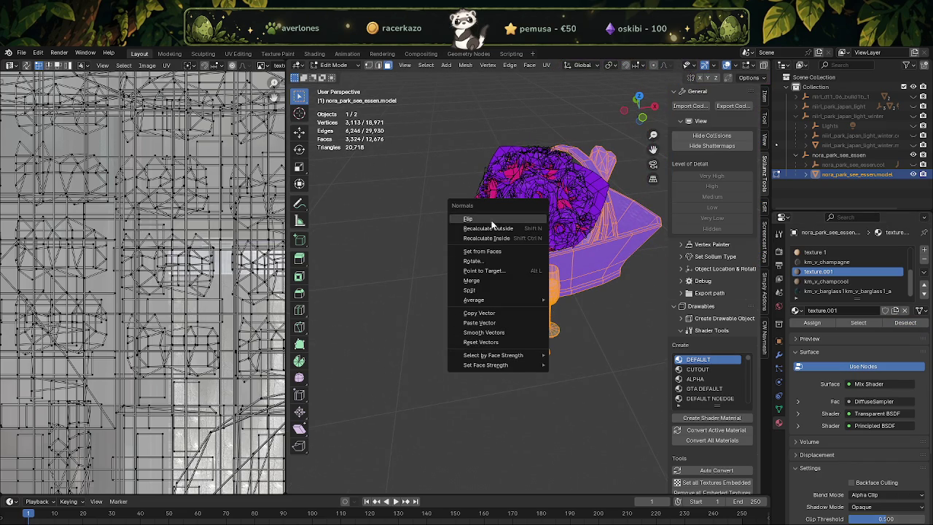
click(486, 228)
Zoom in on the bucket, pick a bottle-cap face, and switch to see-through wireframe.
scroll(493, 295, up, 2)
scroll(493, 295, up, 3)
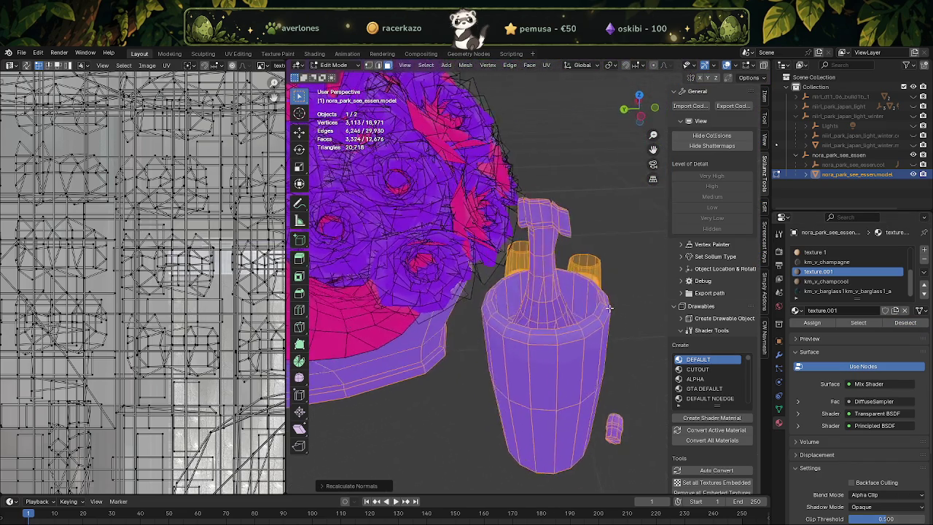
middle_drag(494, 295, 433, 300)
scroll(433, 299, up, 2)
scroll(432, 301, up, 1)
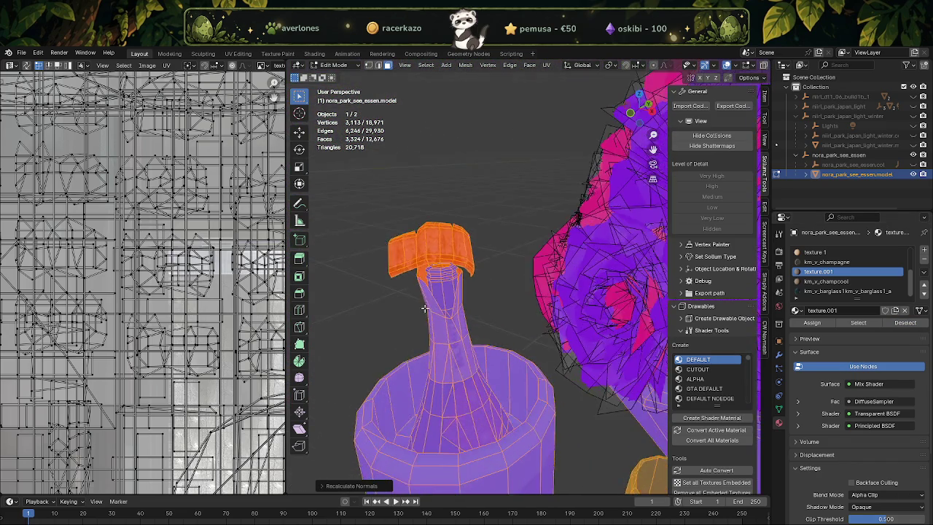
scroll(434, 306, up, 1)
scroll(434, 311, up, 2)
click(343, 285)
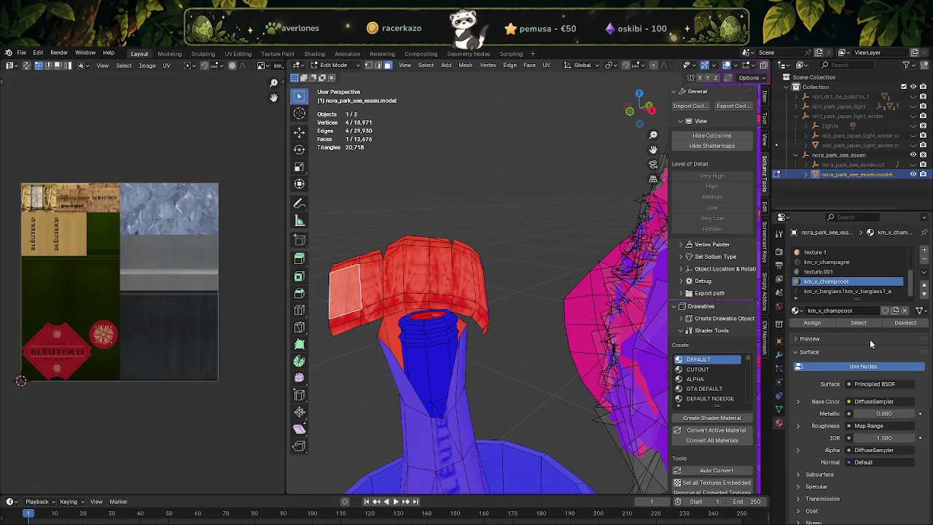
scroll(376, 367, down, 3)
key(shift+z)
Box-select the bottle top, deselect the lower bottle vertices to keep the cap, then return to solid view.
scroll(441, 333, down, 2)
drag(442, 333, 589, 506)
scroll(510, 328, down, 2)
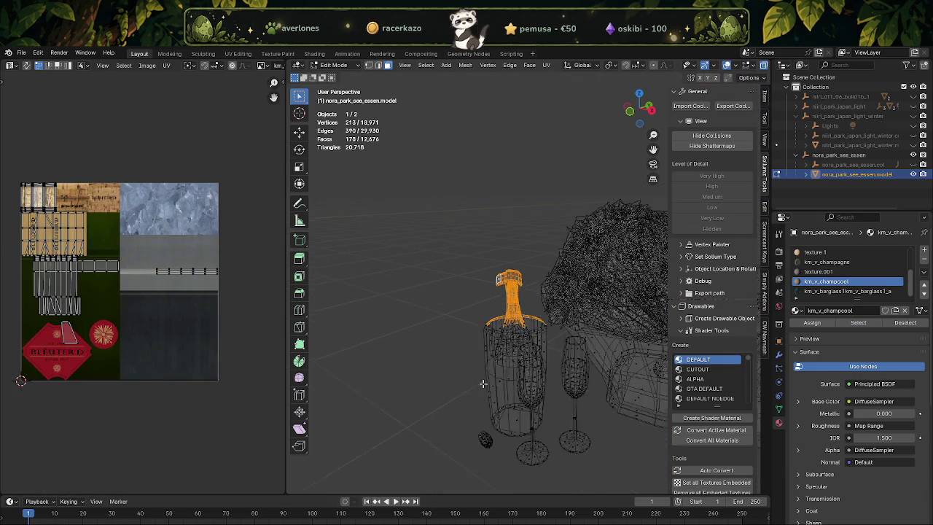
scroll(496, 306, down, 1)
scroll(501, 373, up, 4)
scroll(501, 373, up, 3)
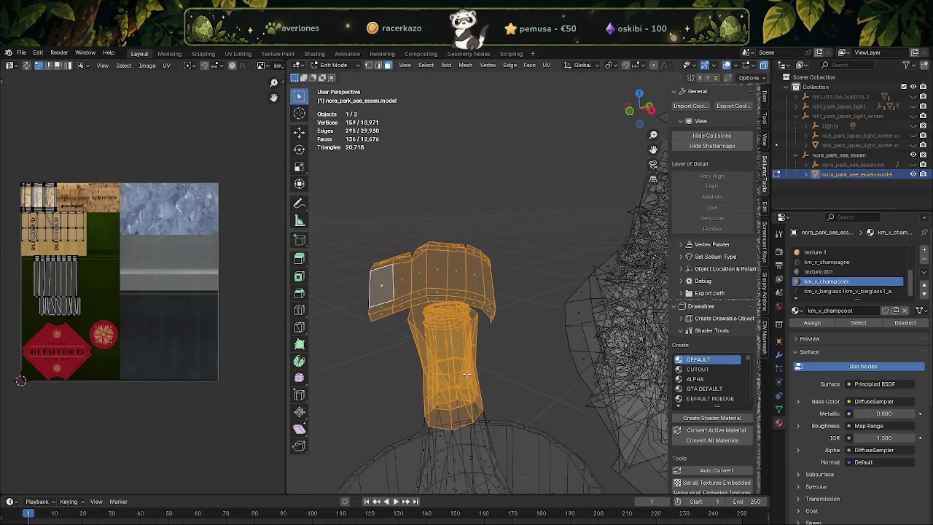
ctrl+drag(391, 353, 503, 421)
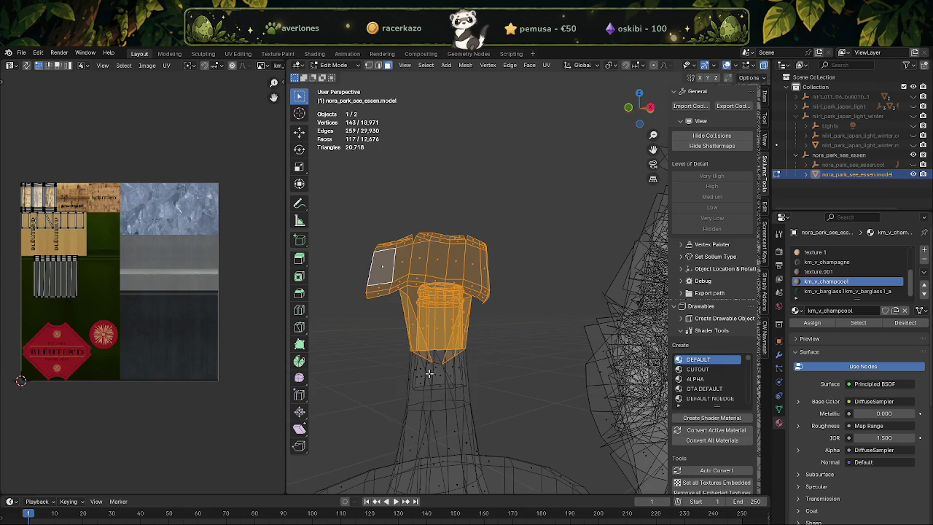
scroll(437, 381, up, 3)
scroll(456, 355, up, 2)
scroll(450, 358, up, 1)
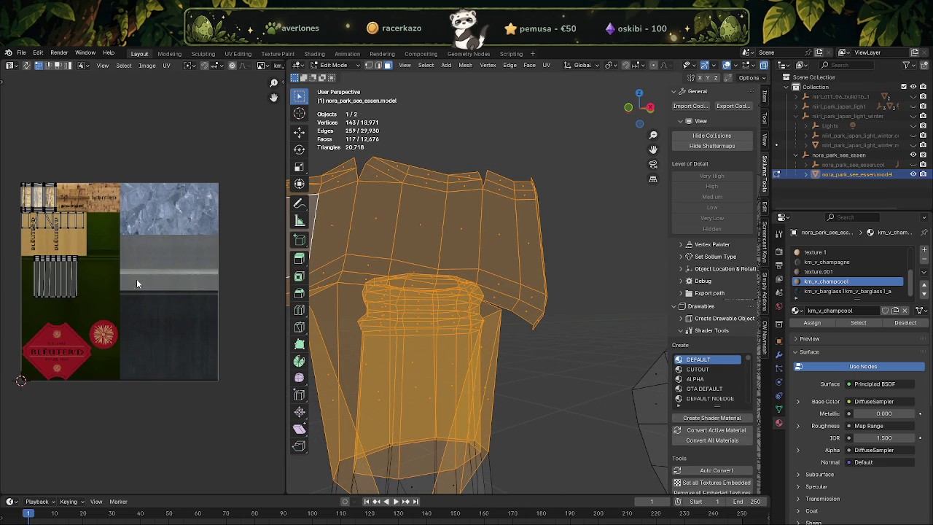
scroll(161, 289, up, 1)
middle_drag(58, 237, 162, 277)
scroll(186, 290, up, 2)
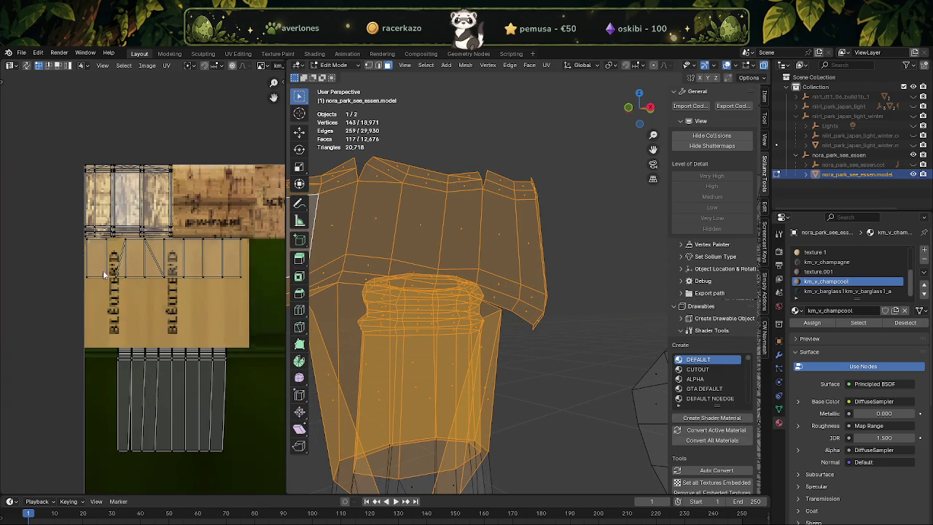
drag(237, 459, 83, 342)
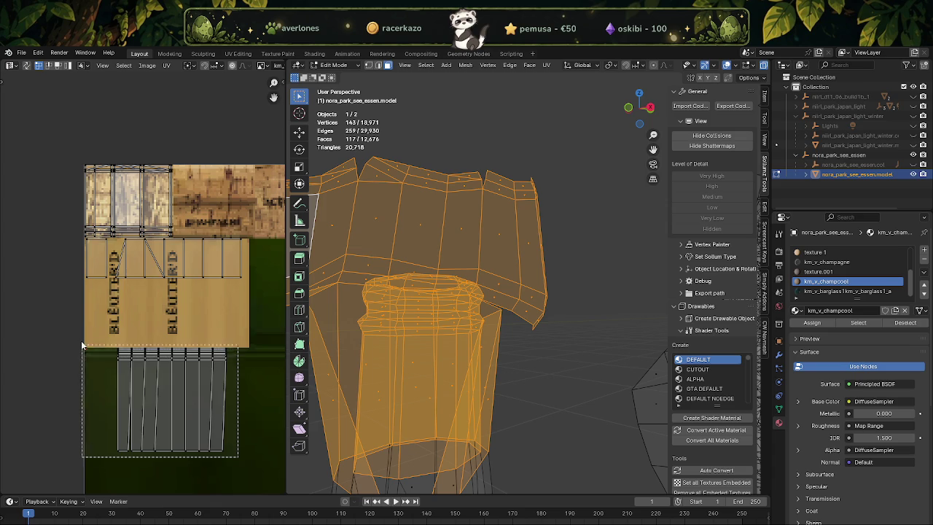
key(alt+z)
middle_drag(444, 314, 465, 360)
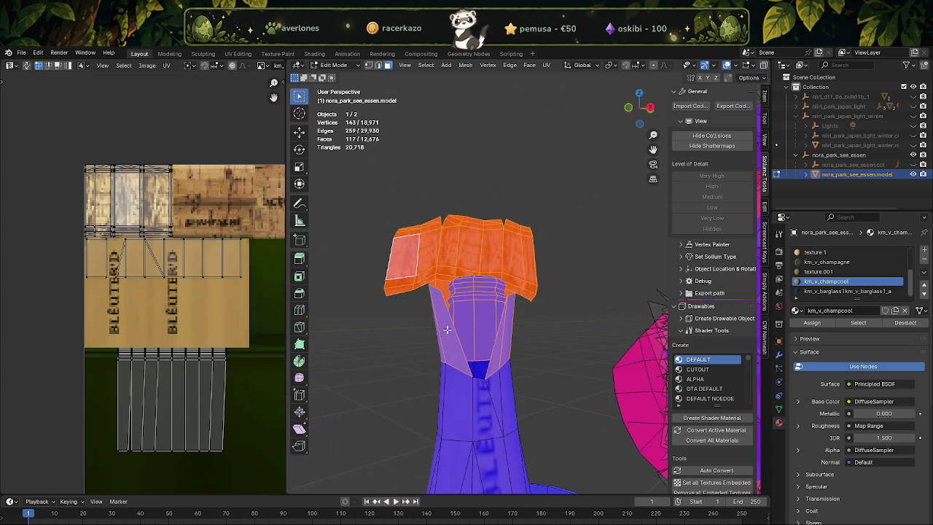
With UV sync selection on, deselect the lower UV islands so only the cap stays selected.
click(27, 66)
ctrl+drag(73, 451, 253, 234)
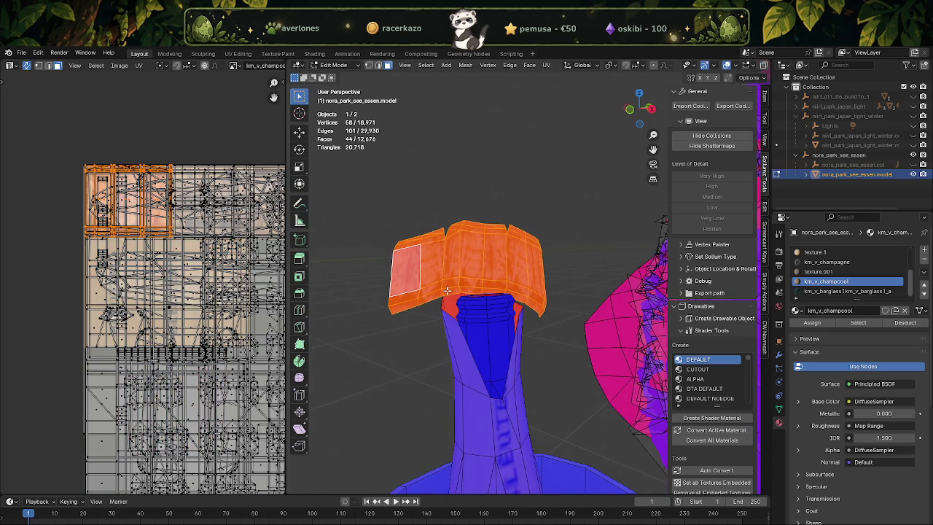
click(26, 66)
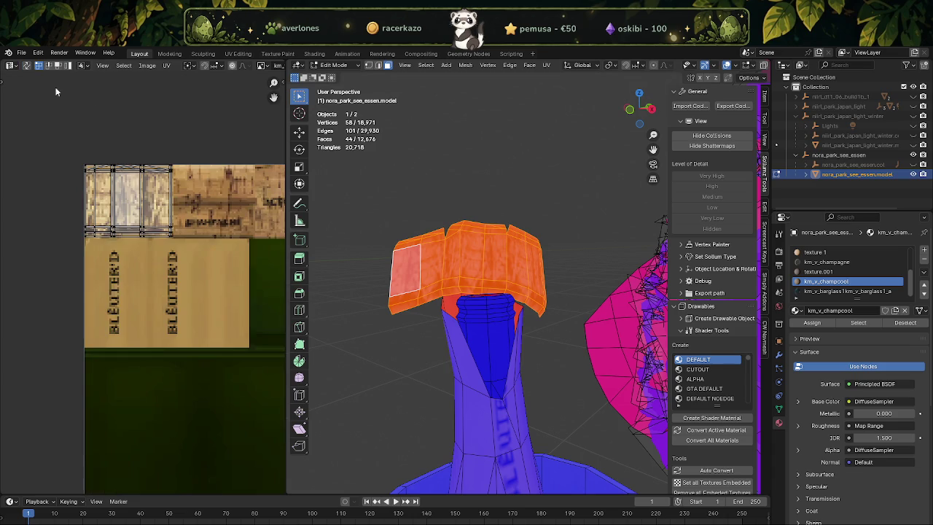
scroll(510, 293, up, 3)
mouse_move(510, 293)
middle_down()
mouse_move(337, 351)
mouse_move(444, 349)
middle_up()
Add the remaining orange foil faces around the bottle neck to the selection, dropping one stray face.
shift+click(337, 352)
mouse_move(500, 360)
middle_down()
mouse_move(474, 348)
mouse_move(513, 383)
middle_up()
shift+click(536, 340)
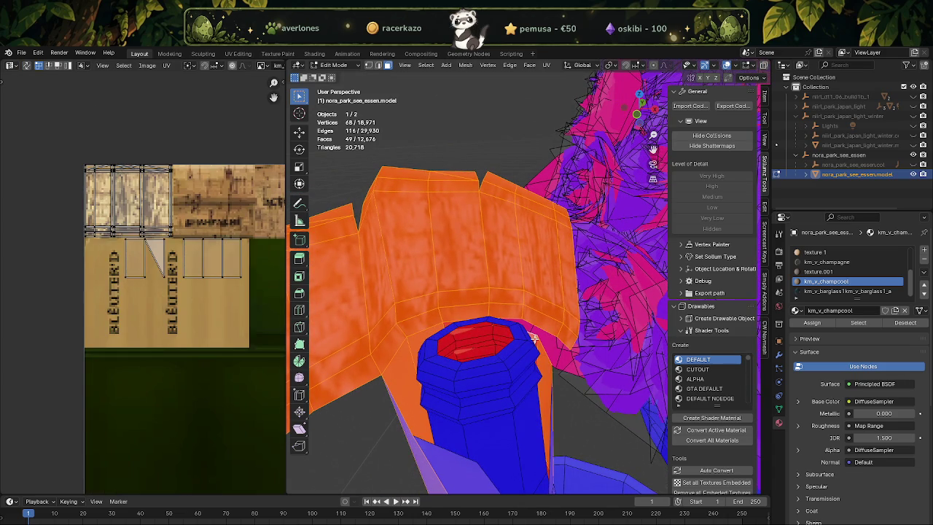
shift+click(536, 341)
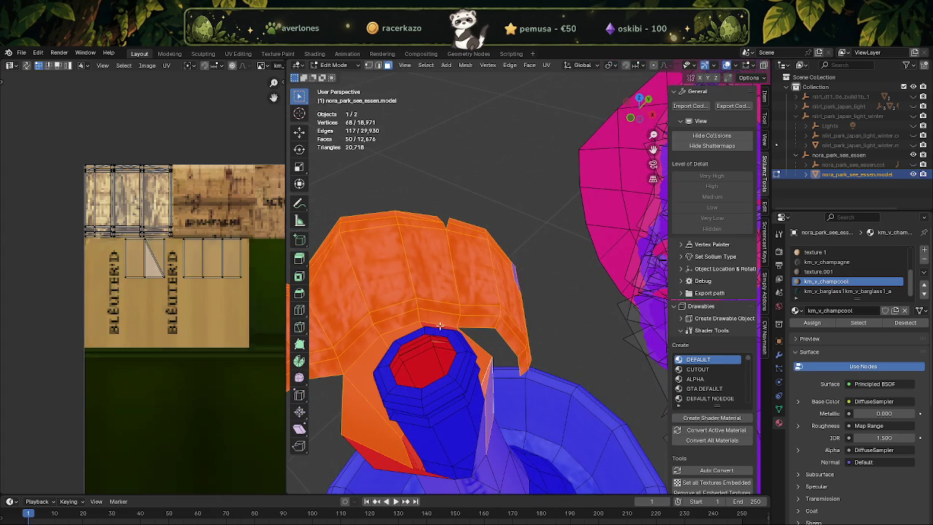
shift+click(437, 324)
middle_drag(437, 324, 331, 396)
shift+click(338, 402)
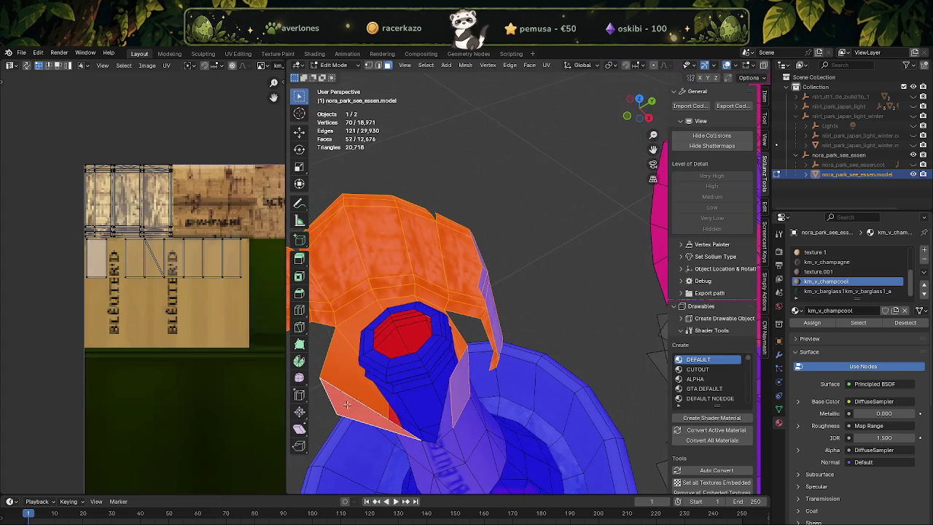
shift+click(391, 413)
mouse_move(399, 408)
middle_down()
mouse_move(487, 371)
mouse_move(368, 422)
mouse_move(517, 356)
mouse_move(524, 329)
middle_up()
shift+click(368, 422)
Duplicate the foil faces in place and flip the duplicate's normals.
key(shift+d)
right_click(526, 320)
key(alt+n)
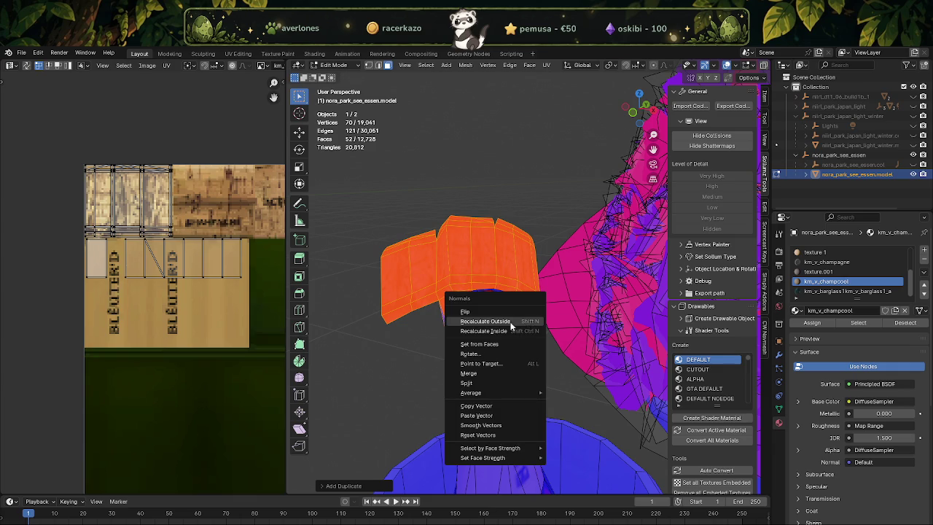
click(469, 313)
mouse_move(469, 314)
middle_down()
mouse_move(484, 357)
mouse_move(587, 309)
middle_up()
scroll(483, 357, down, 3)
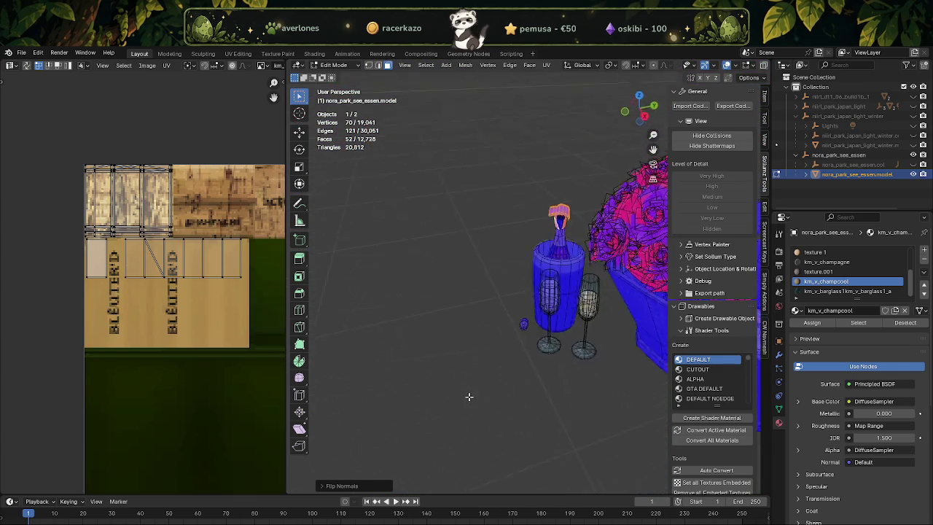
Select every face that uses the champagne glass material.
scroll(587, 309, up, 3)
scroll(588, 309, up, 5)
click(515, 325)
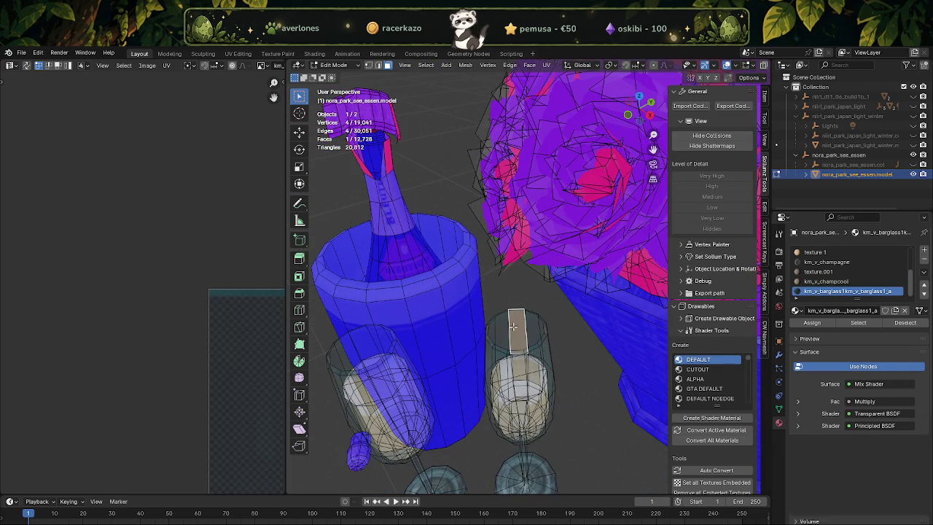
click(851, 326)
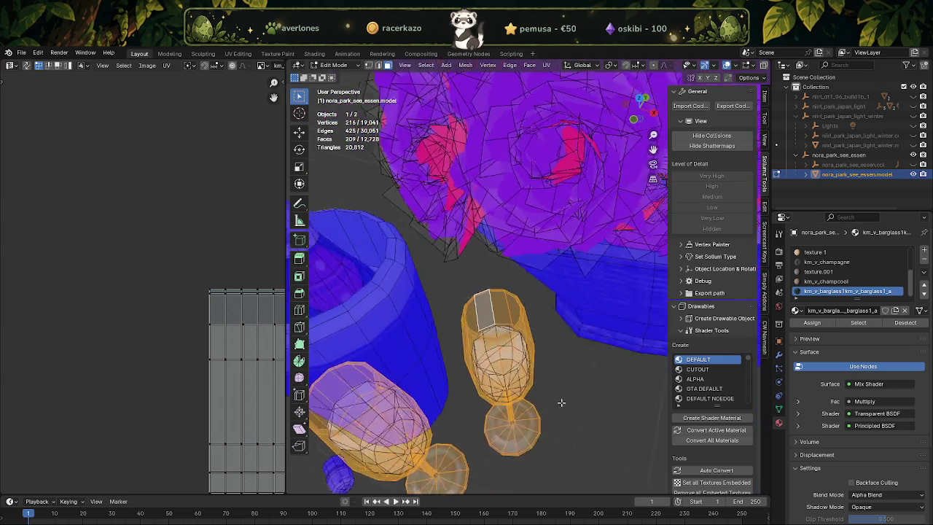
middle_drag(510, 384, 559, 400)
scroll(485, 380, up, 3)
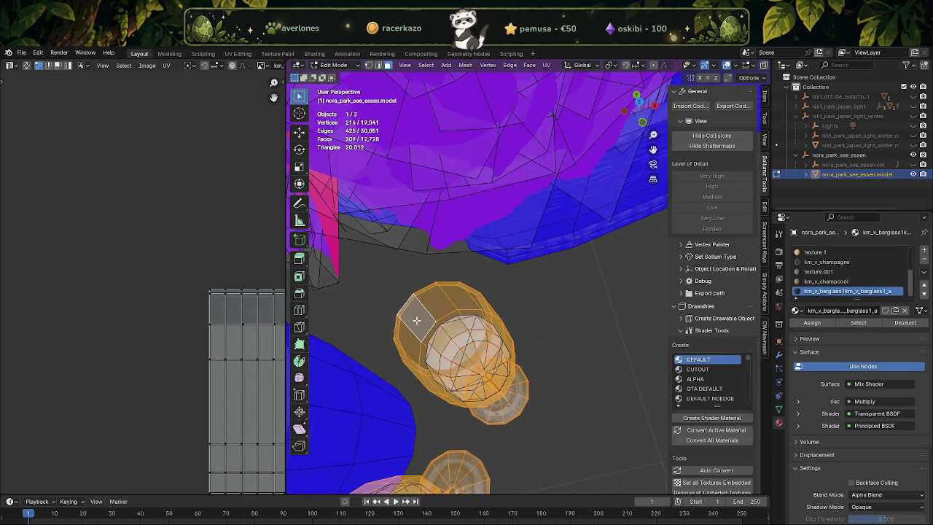
middle_drag(416, 320, 444, 304)
Select the glass rim's edge loop and switch to the Move tool.
click(453, 294)
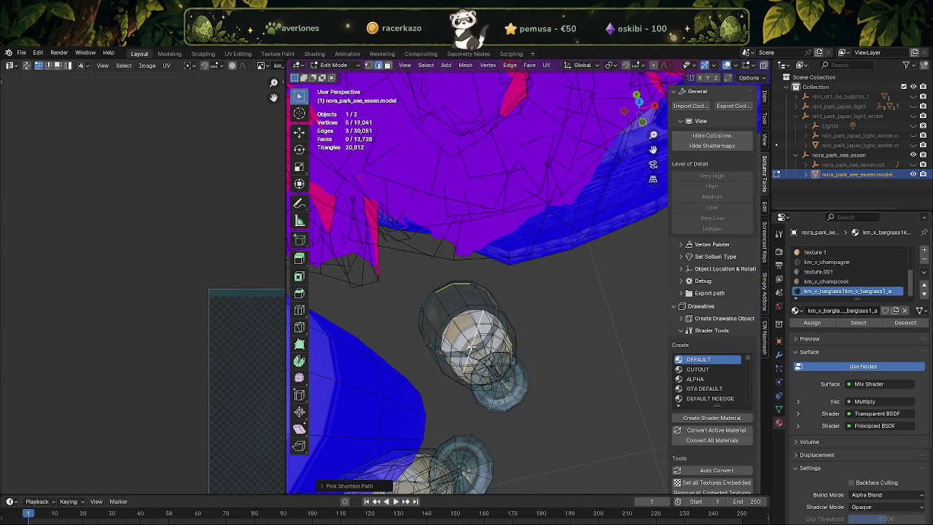
scroll(446, 286, up, 3)
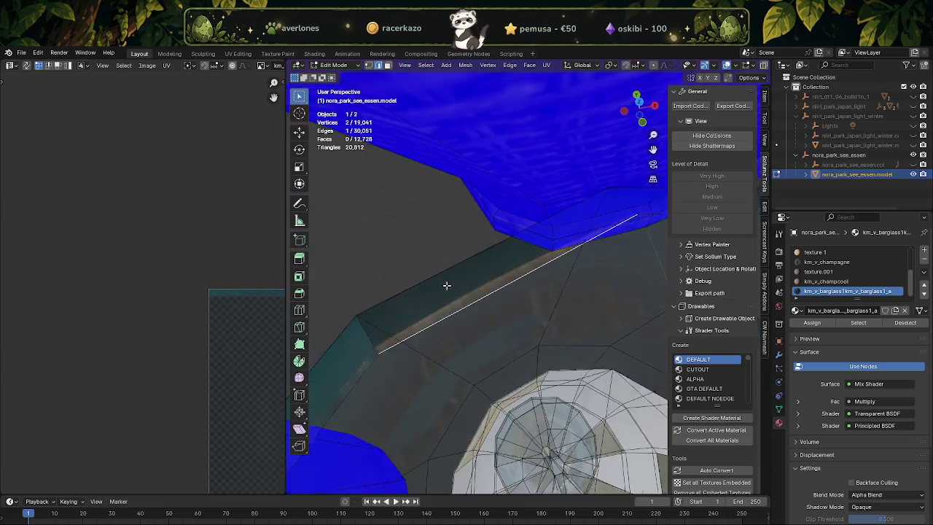
mouse_move(444, 281)
middle_down()
mouse_move(572, 282)
mouse_move(582, 236)
middle_up()
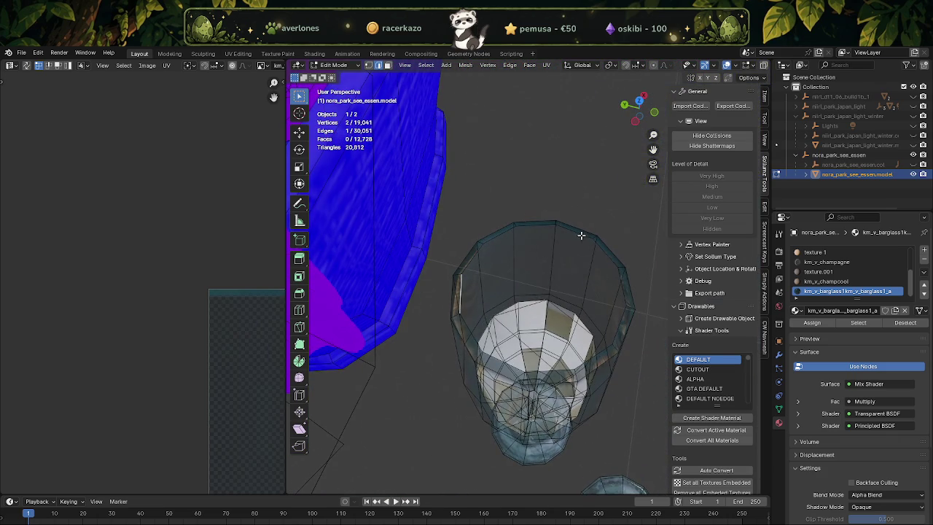
mouse_move(541, 266)
middle_down()
mouse_move(611, 246)
mouse_move(487, 284)
middle_up()
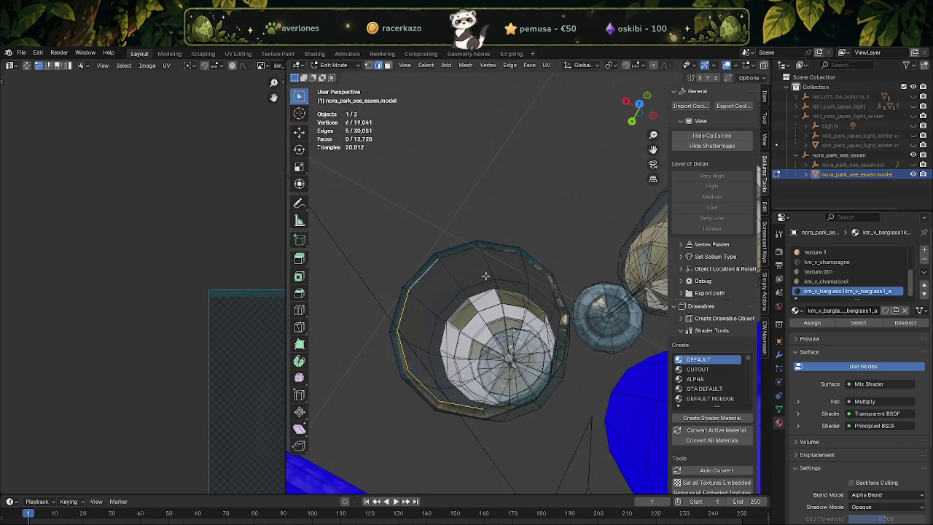
middle_drag(553, 300, 597, 259)
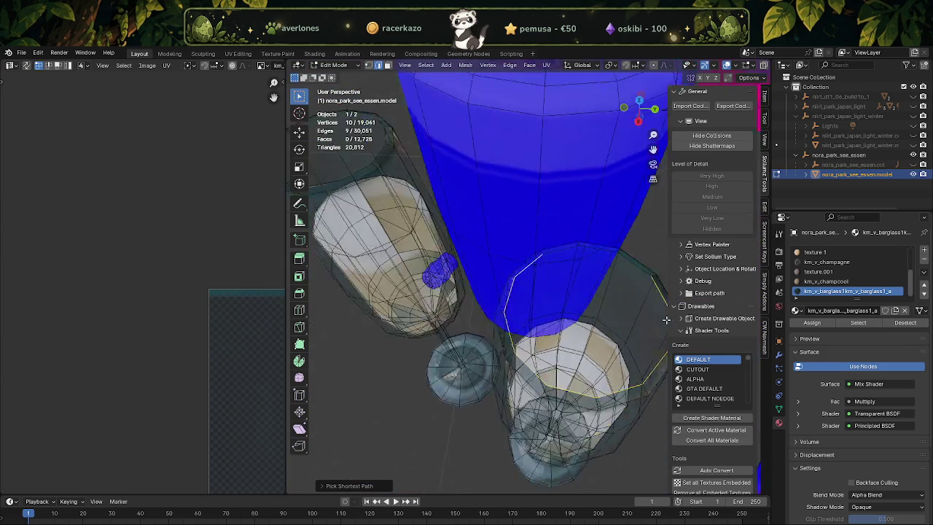
scroll(596, 259, down, 3)
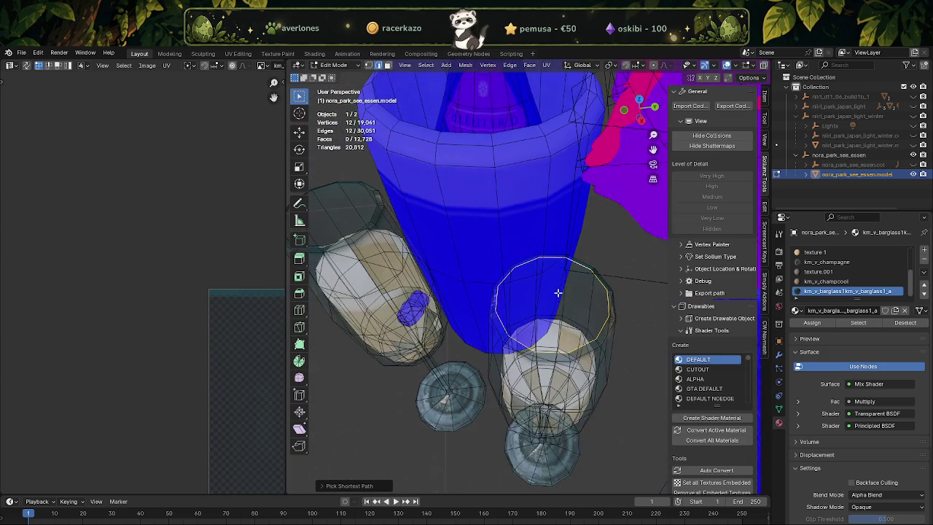
scroll(519, 322, down, 2)
click(301, 135)
middle_drag(522, 300, 553, 302)
click(754, 78)
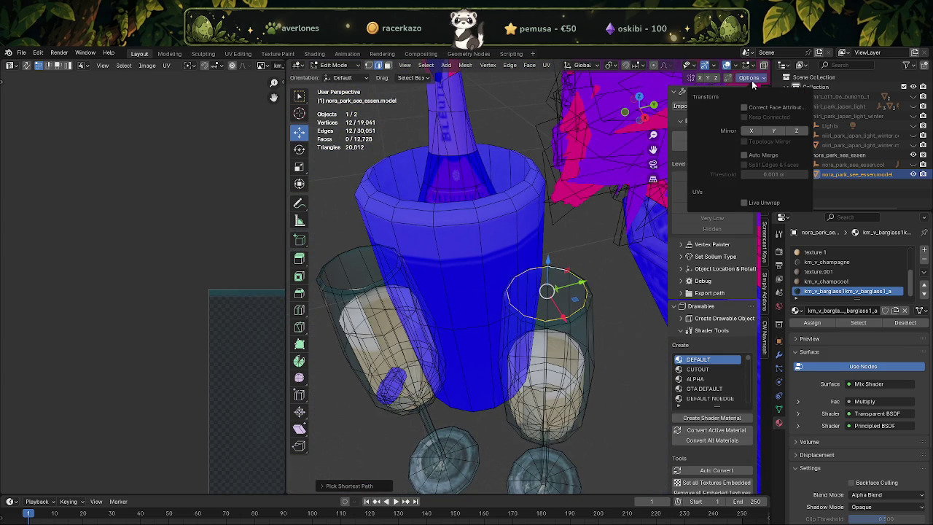
Extrude the rim ring in place, lower it down the glass, and widen it.
key(e)
right_click(552, 326)
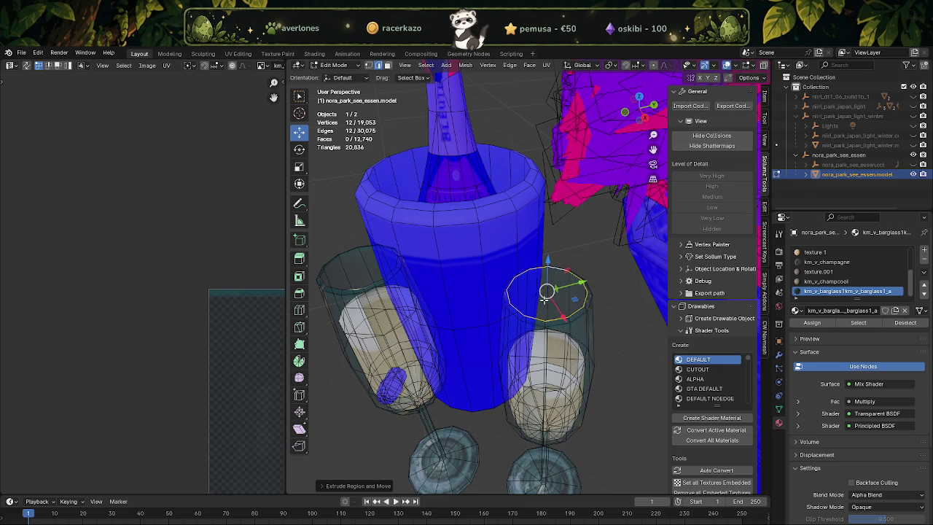
drag(548, 275, 541, 344)
mouse_move(530, 355)
middle_down()
mouse_move(503, 328)
mouse_move(523, 301)
middle_up()
scroll(497, 325, up, 4)
key(shift+space)
key(s)
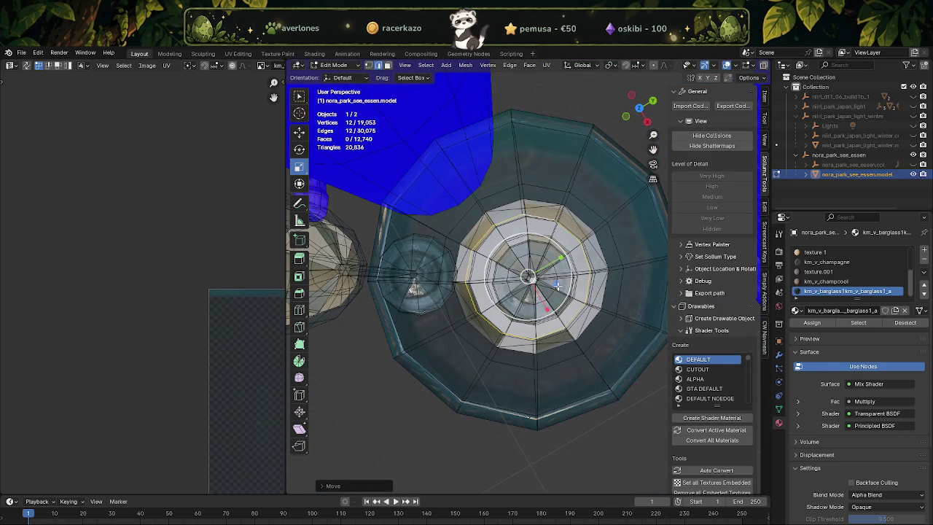
drag(556, 287, 568, 284)
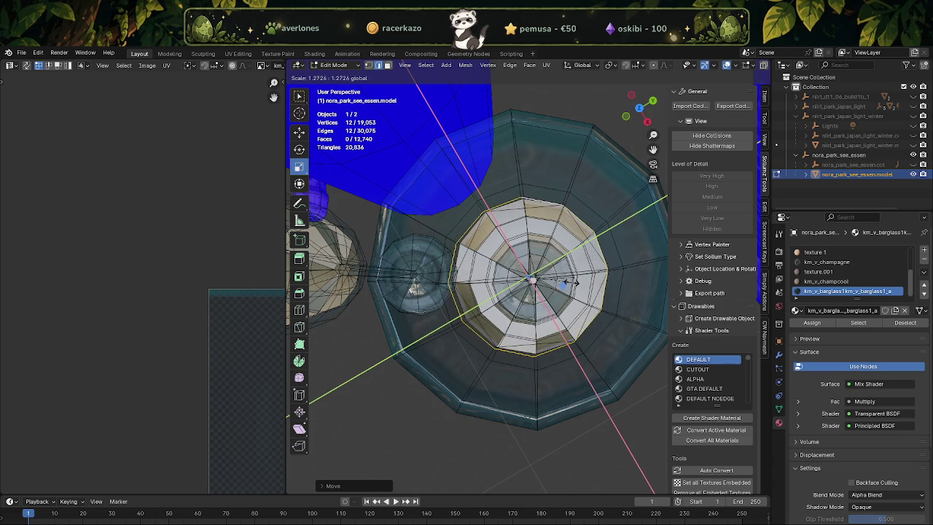
click(568, 282)
mouse_move(568, 283)
middle_down()
mouse_move(563, 251)
mouse_move(461, 294)
middle_up()
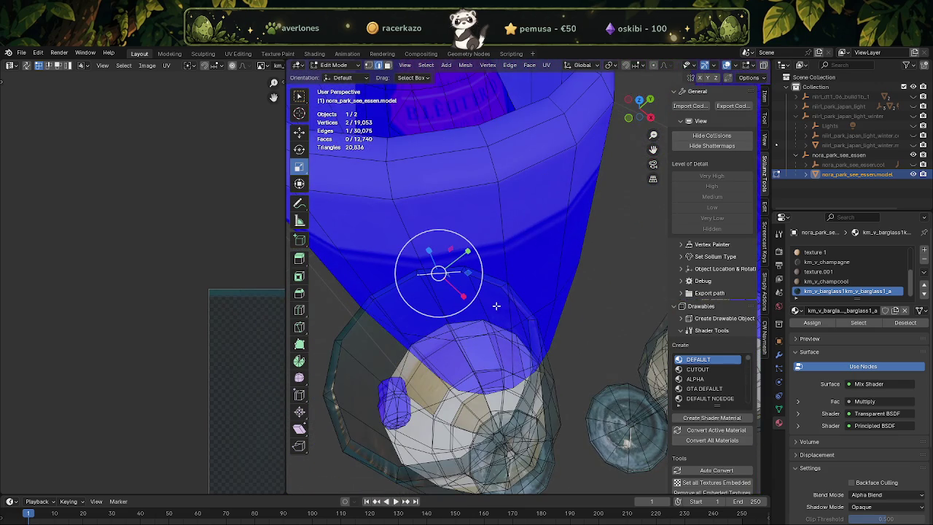
Select the next rim loop along the glass using shortest-path selection.
ctrl+click(509, 296)
middle_drag(509, 297, 516, 322)
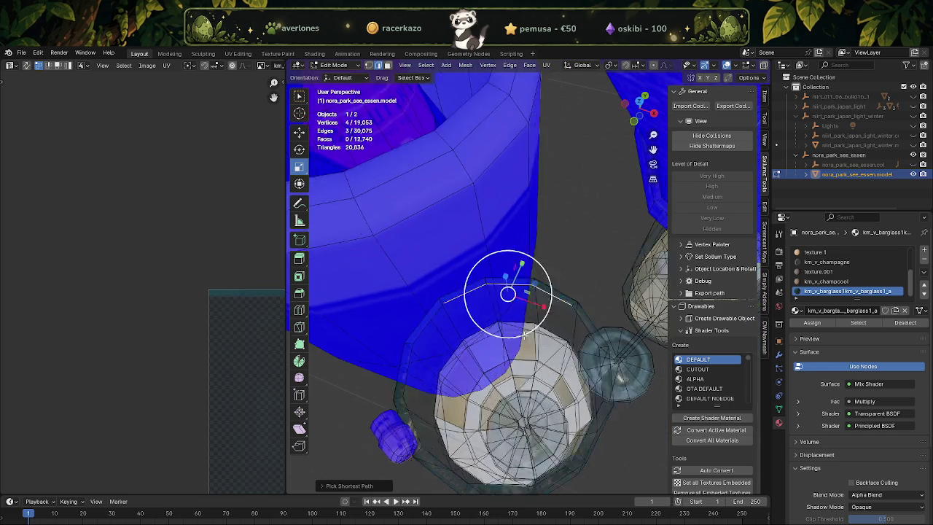
ctrl+click(532, 321)
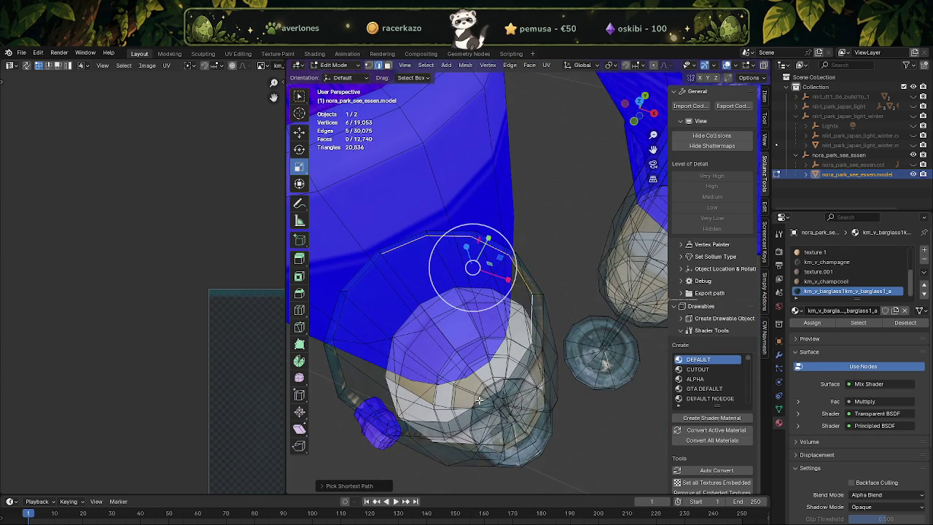
middle_drag(478, 401, 442, 390)
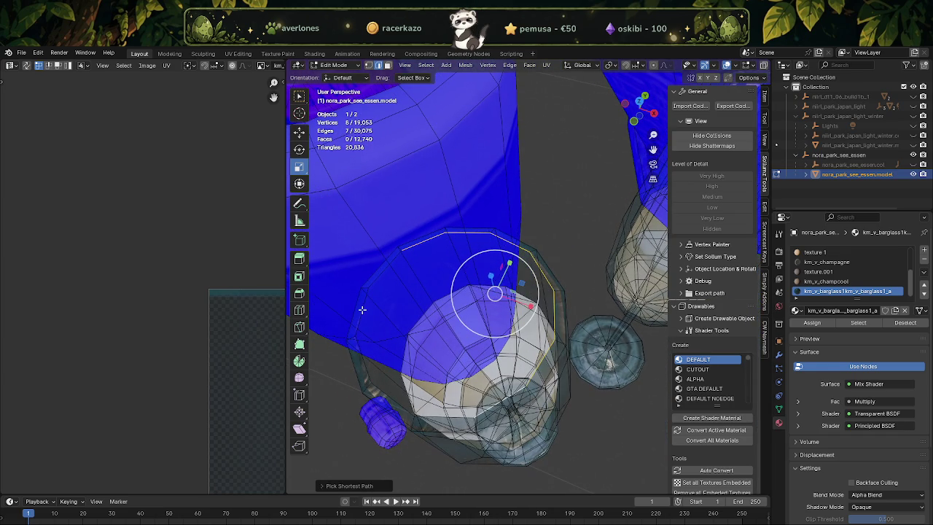
key(shift+space)
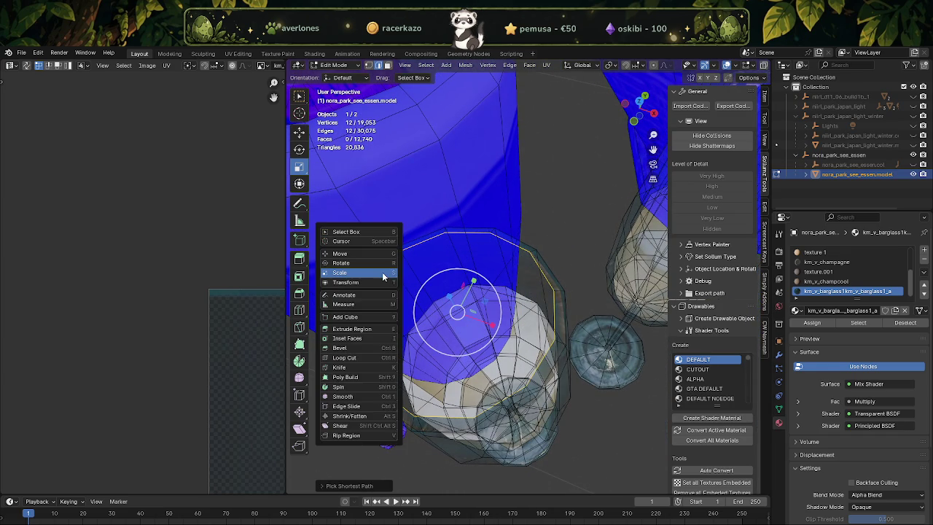
key(g)
Extrude that loop, slide it down the glass, and widen it horizontally with S Shift+Z.
key(e)
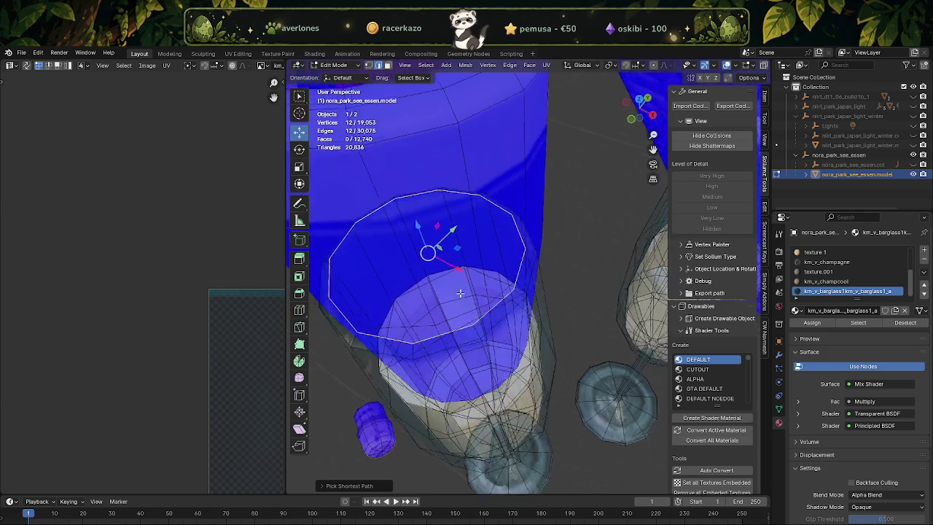
click(459, 268)
drag(410, 173, 438, 306)
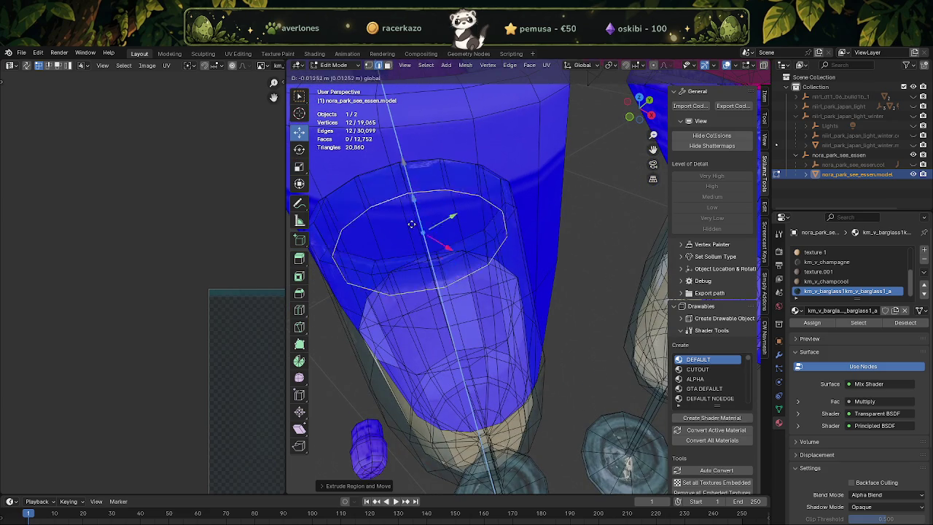
middle_drag(438, 306, 441, 347)
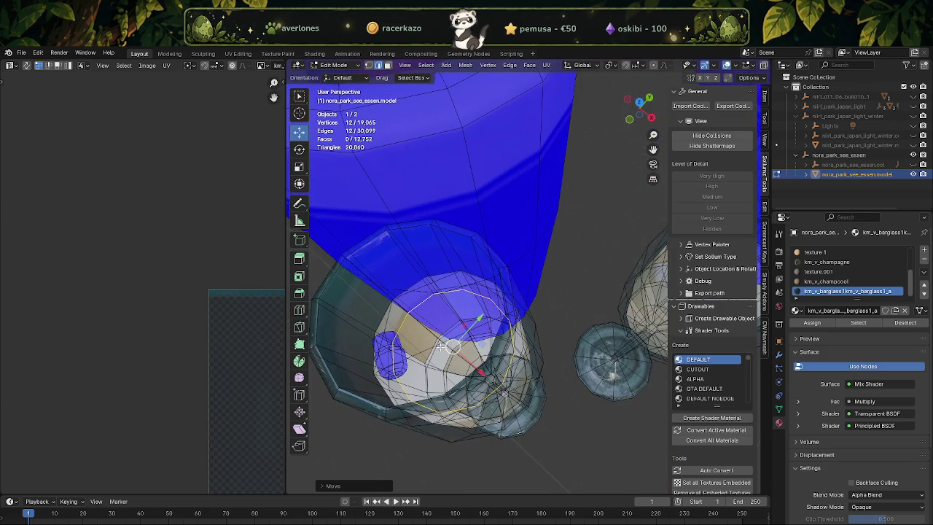
key(KP_7)
key(shift+space)
key(s)
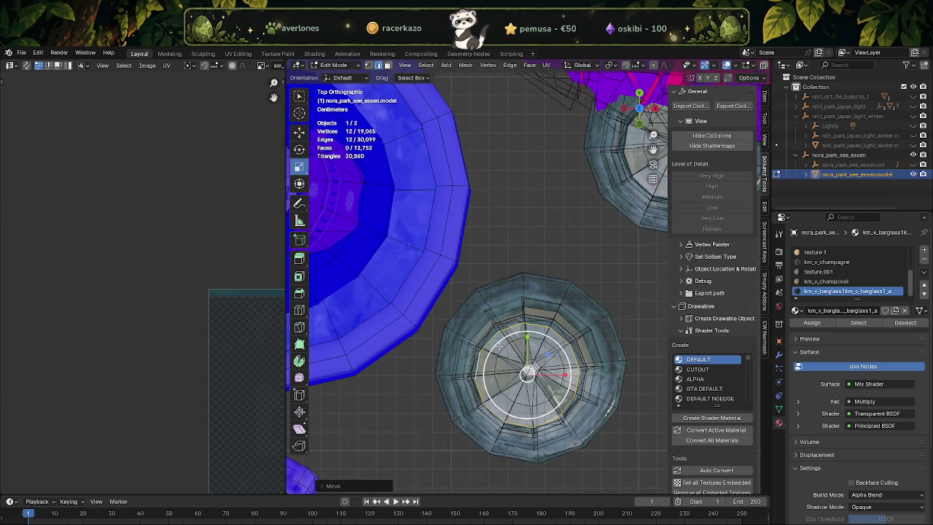
scroll(508, 349, up, 2)
scroll(508, 348, up, 1)
key(s)
key(shift+z)
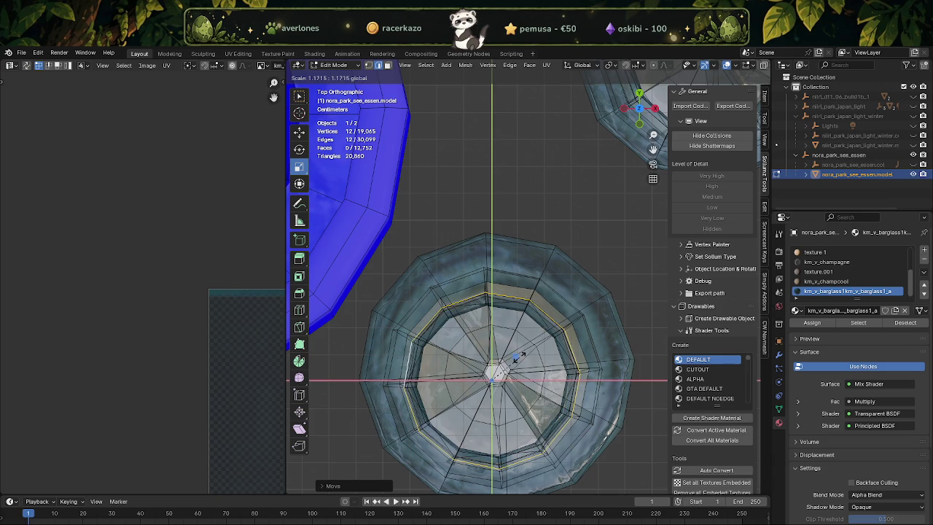
click(519, 356)
scroll(519, 355, down, 2)
middle_drag(519, 356, 470, 294)
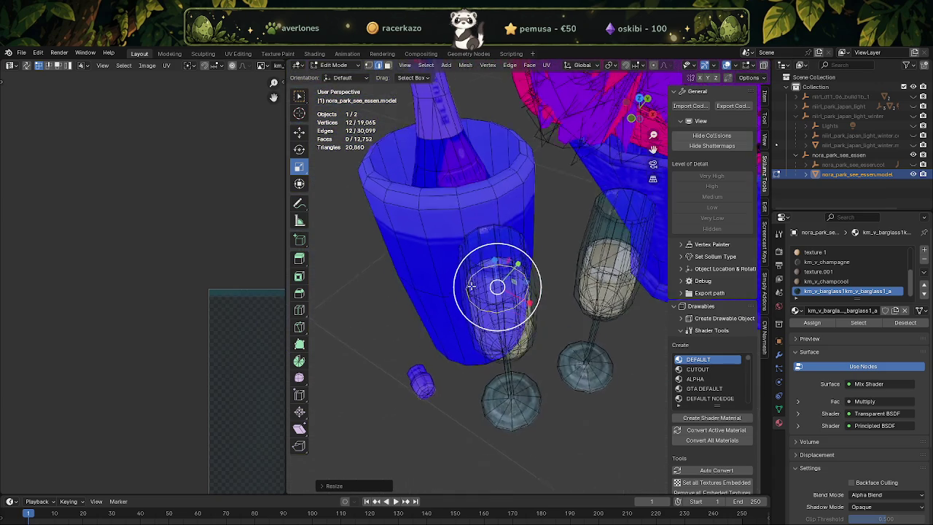
Switch back to the Move tool and return to Object Mode viewing the whole basket.
key(shift+space)
key(g)
mouse_move(503, 331)
middle_down()
mouse_move(488, 291)
mouse_move(486, 337)
middle_up()
scroll(488, 291, up, 2)
key(Tab)
scroll(488, 306, down, 3)
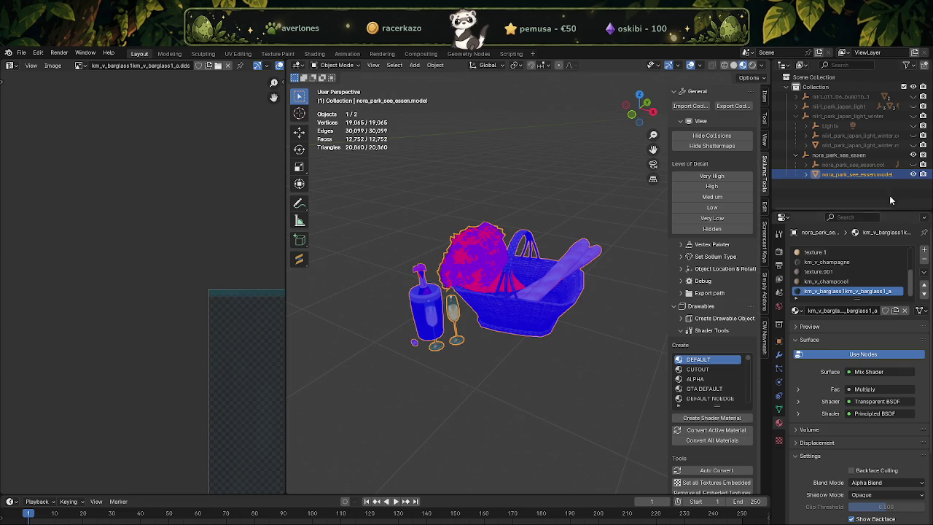
Unhide the collision box, select nora_park_see_essen, and export it as a CodeWalker drawable.
click(913, 164)
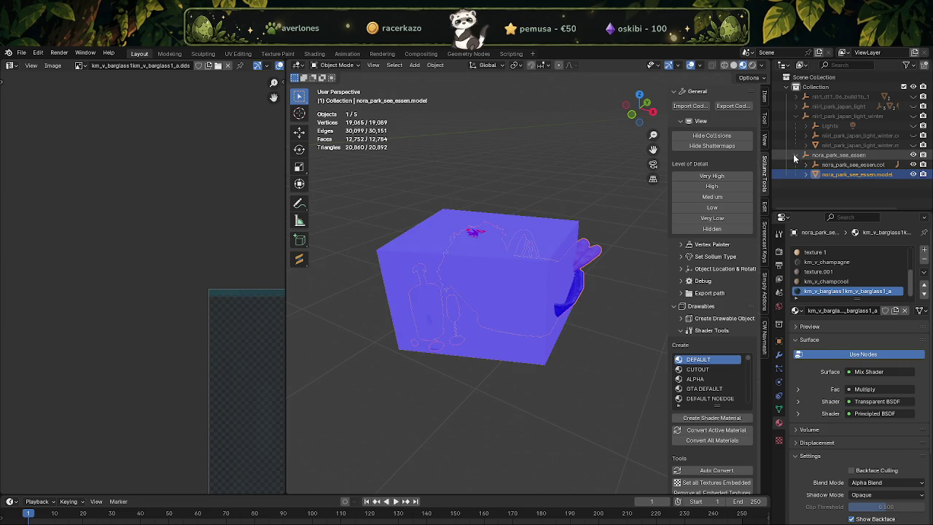
click(830, 156)
click(733, 105)
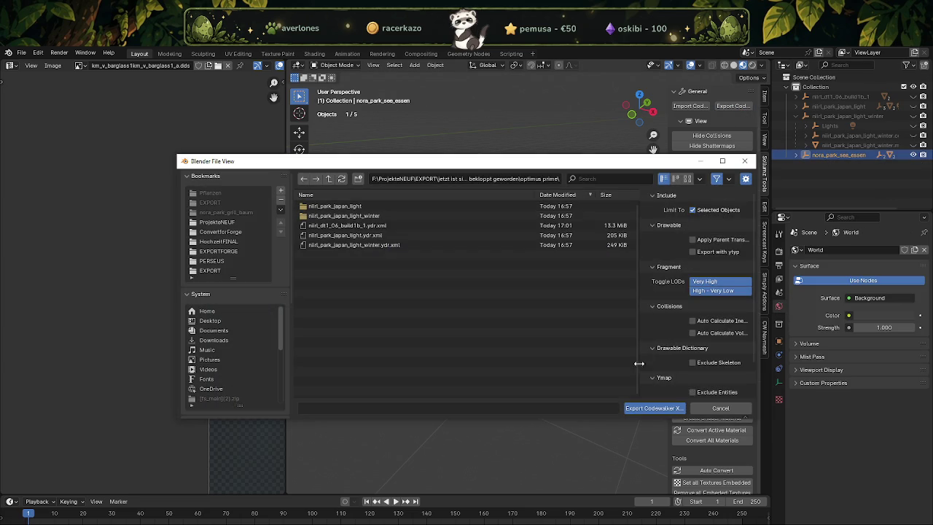
click(643, 408)
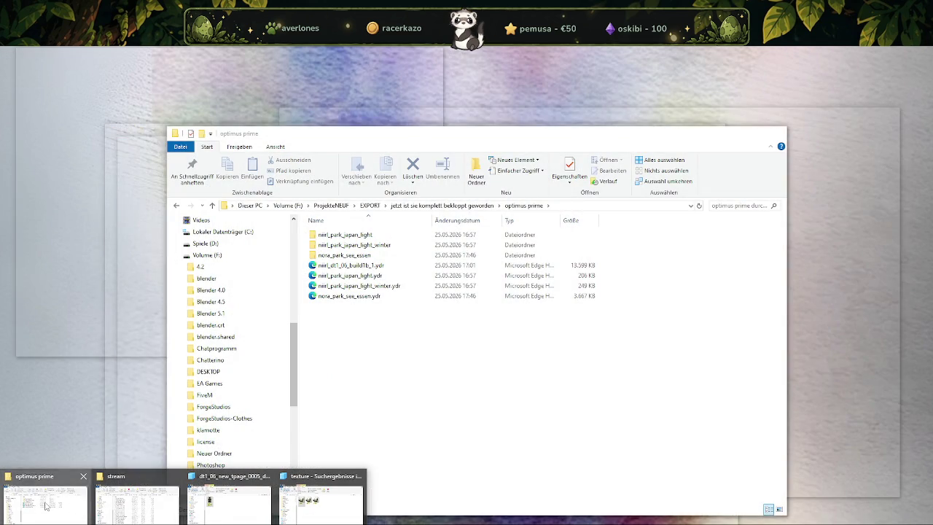
Open nora_park_see_essen.ydr from the optimus prime folder and inspect the picnic set in CodeWalker from several angles.
click(45, 506)
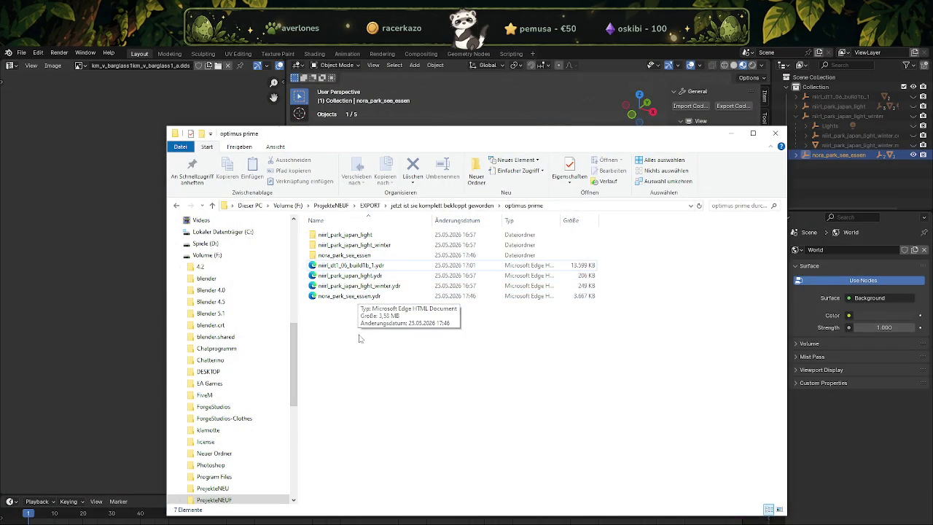
click(359, 297)
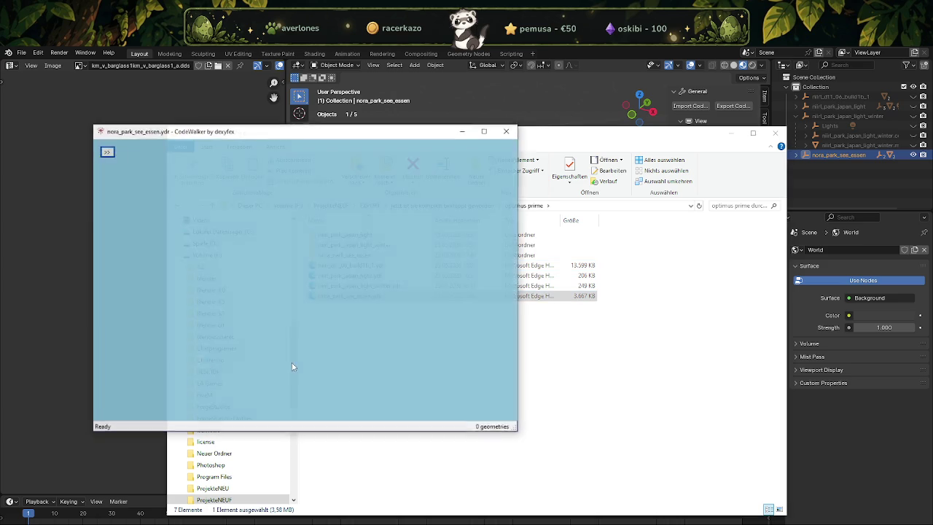
drag(441, 299, 297, 307)
scroll(339, 304, up, 3)
scroll(338, 304, up, 2)
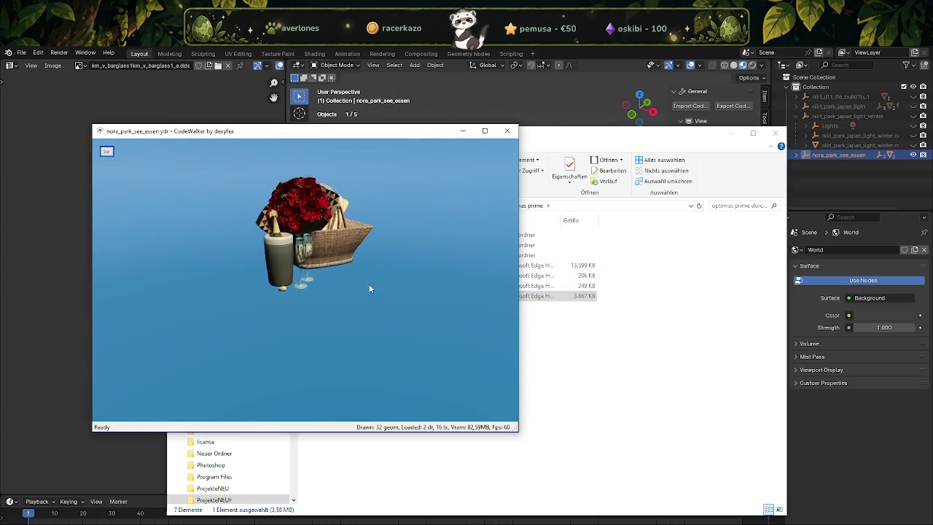
scroll(315, 292, up, 3)
scroll(307, 289, up, 2)
scroll(323, 274, up, 2)
scroll(335, 272, up, 2)
scroll(334, 284, up, 2)
mouse_move(316, 295)
mouse_down()
mouse_move(209, 298)
mouse_move(275, 295)
mouse_up()
scroll(276, 300, down, 5)
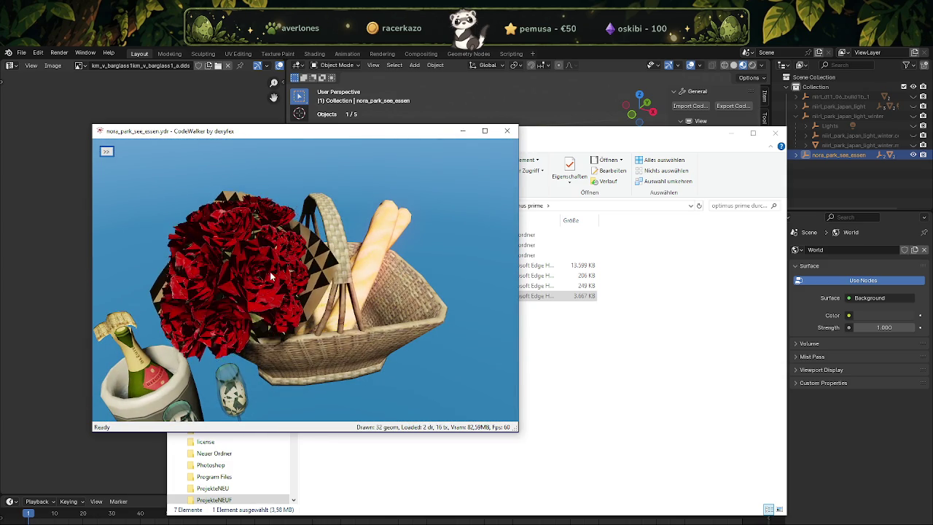
mouse_move(271, 276)
mouse_down()
mouse_move(435, 317)
mouse_move(486, 297)
mouse_move(362, 290)
mouse_up()
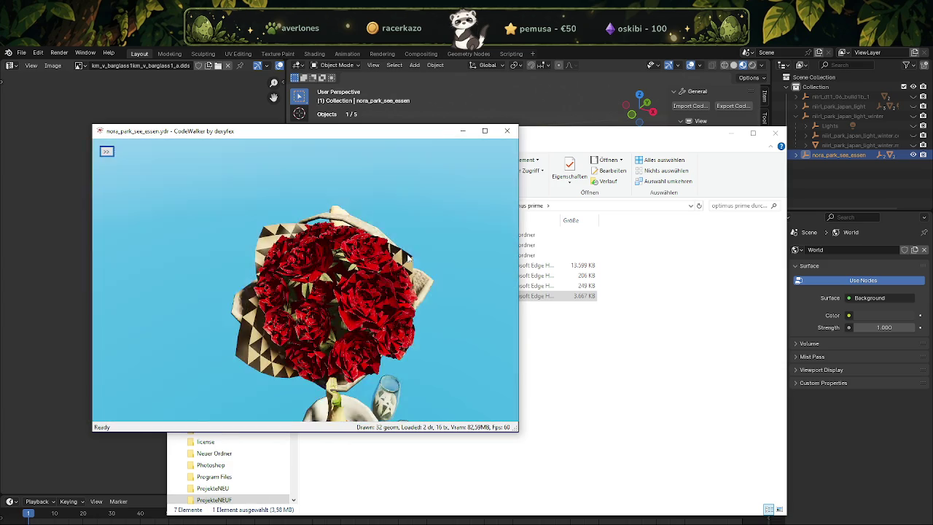
mouse_move(462, 158)
mouse_down()
mouse_move(298, 236)
mouse_move(350, 260)
mouse_up()
Back in Blender, expand the collection, hide the collision box, and select the basket model.
click(488, 102)
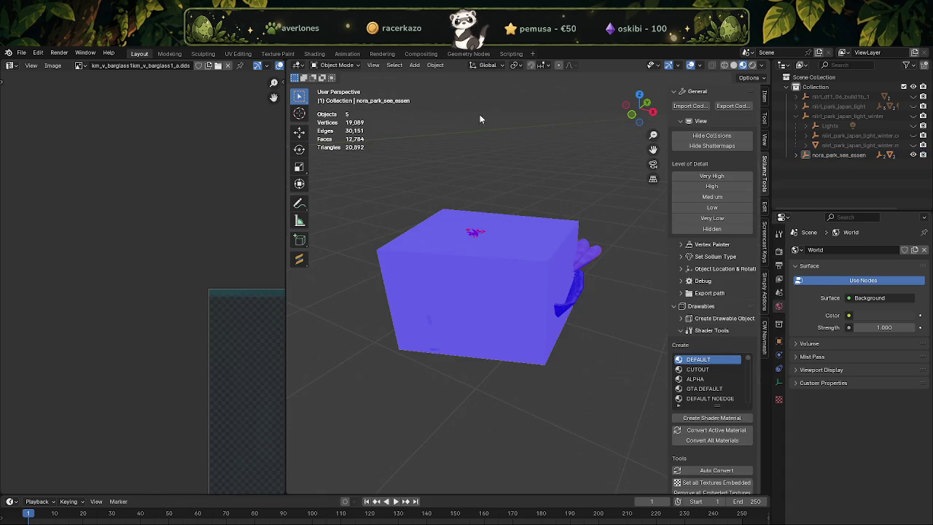
click(796, 155)
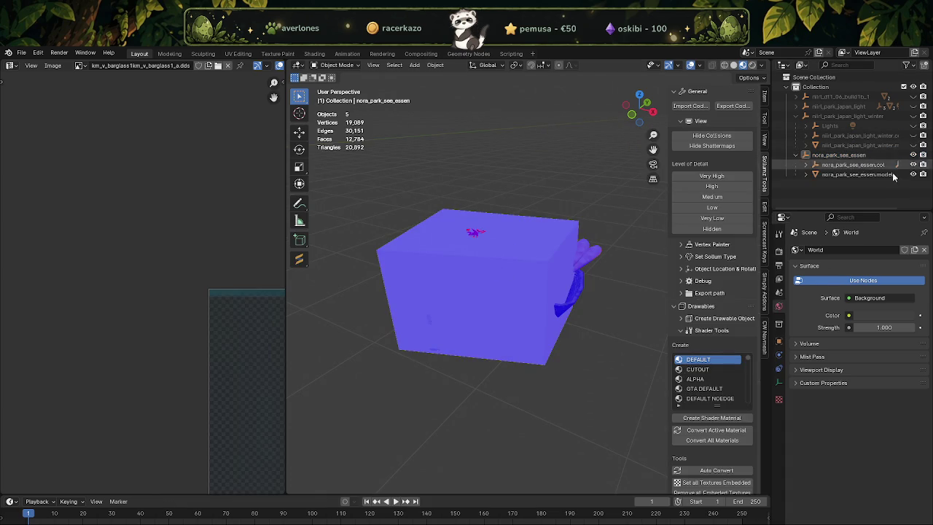
click(913, 165)
click(857, 174)
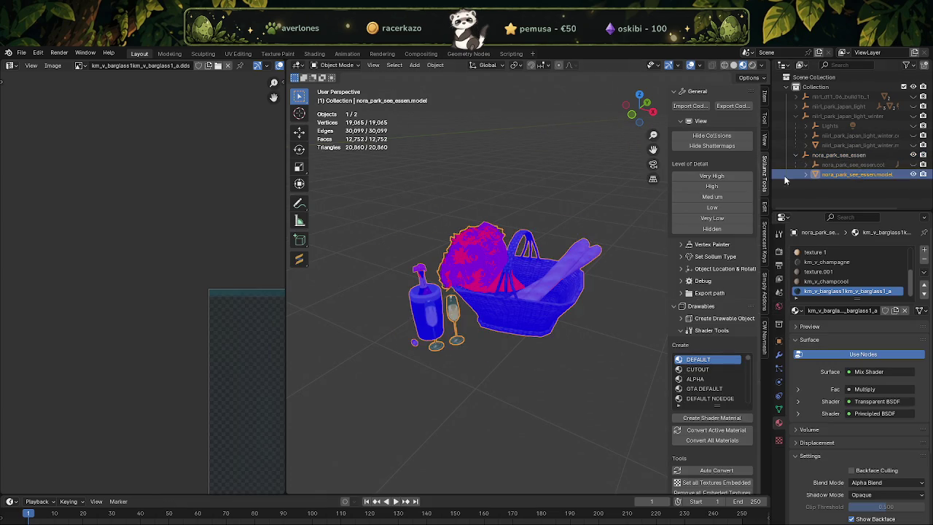
In Edit Mode on the basket model, pick a flower face and select all its linked bouquet faces.
key(Tab)
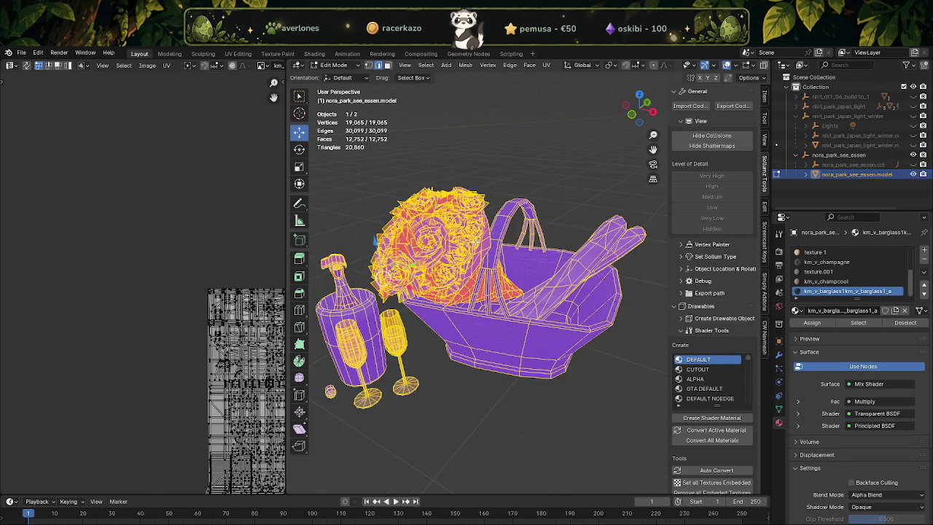
click(858, 322)
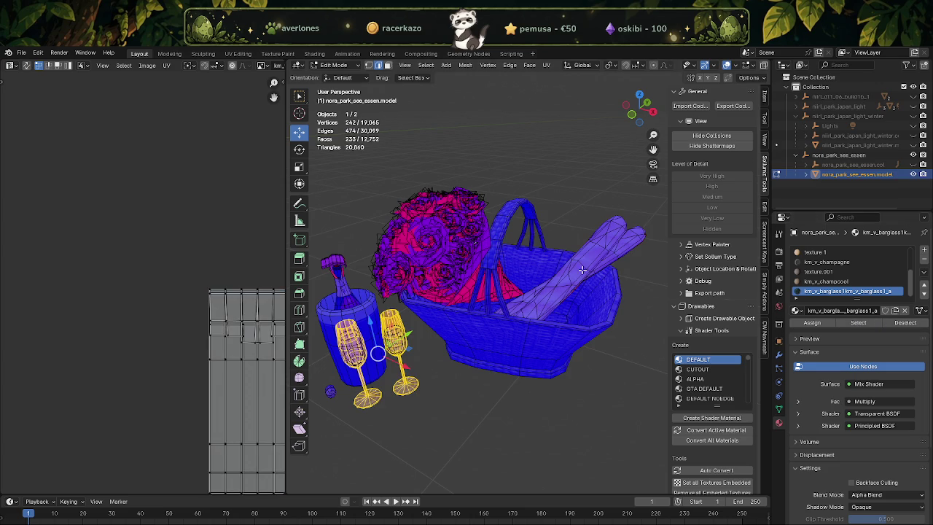
click(436, 227)
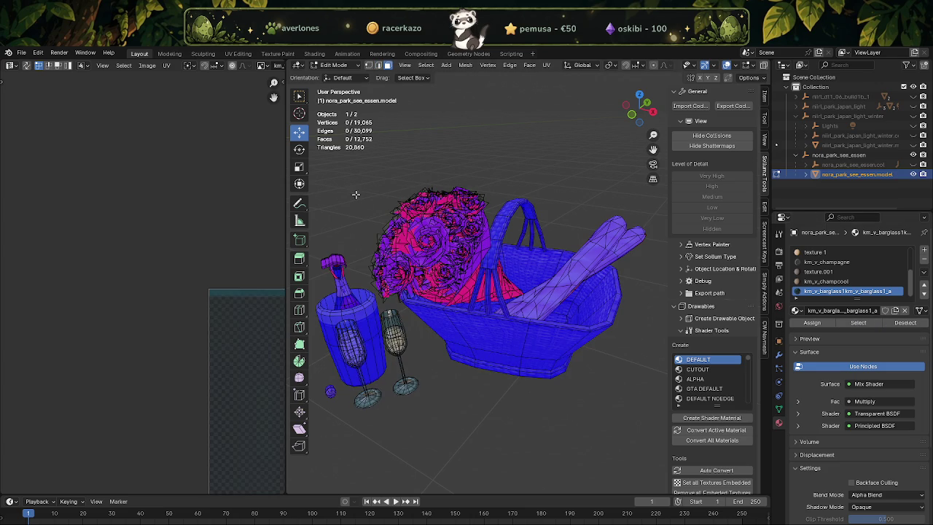
click(458, 246)
click(870, 326)
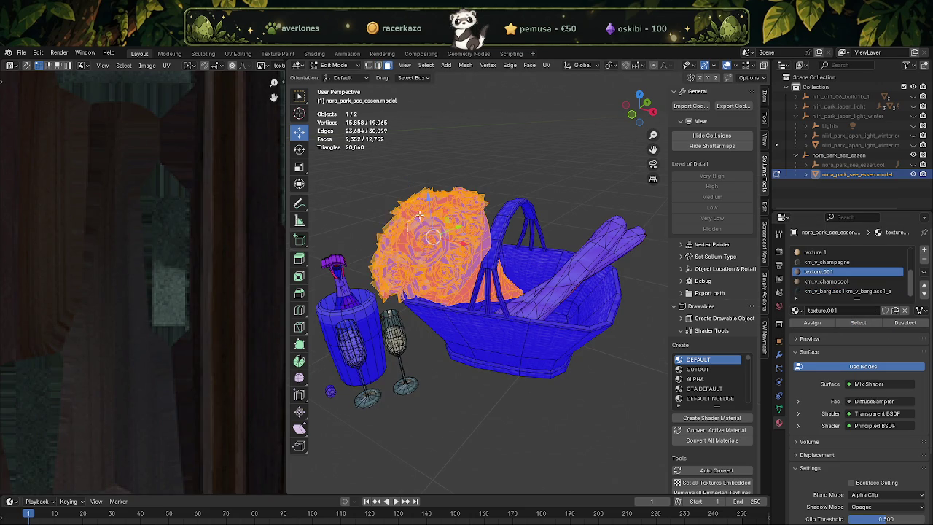
scroll(466, 204, down, 2)
click(328, 65)
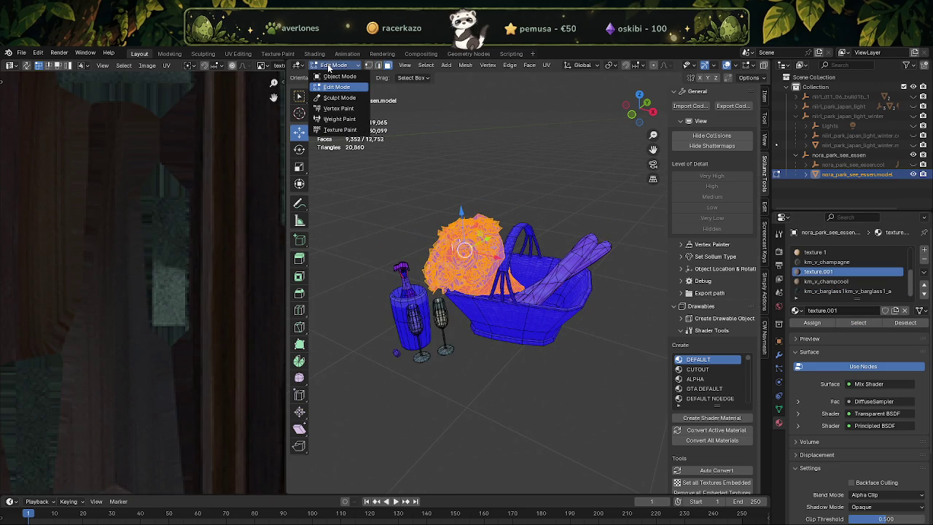
Enter Vertex Paint in Solid shading with Color 1 active and the Face Orientation overlay off.
click(330, 108)
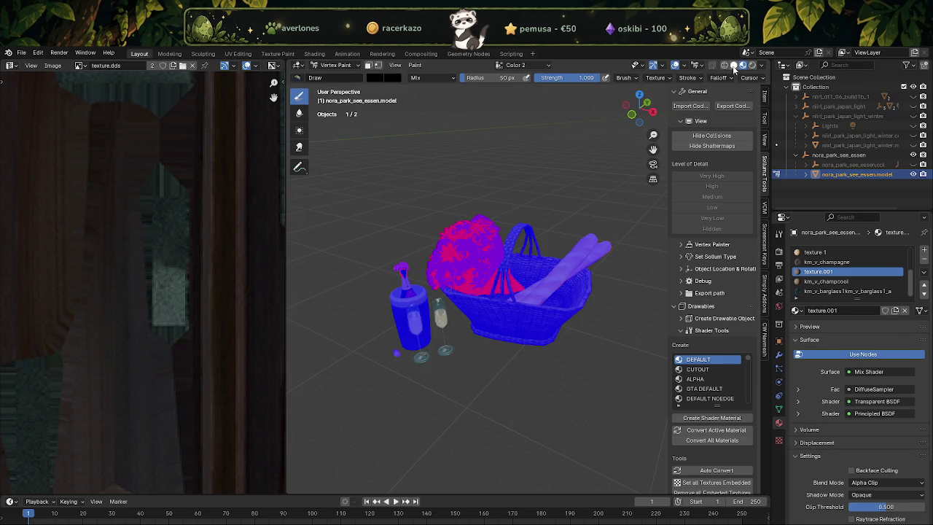
click(734, 66)
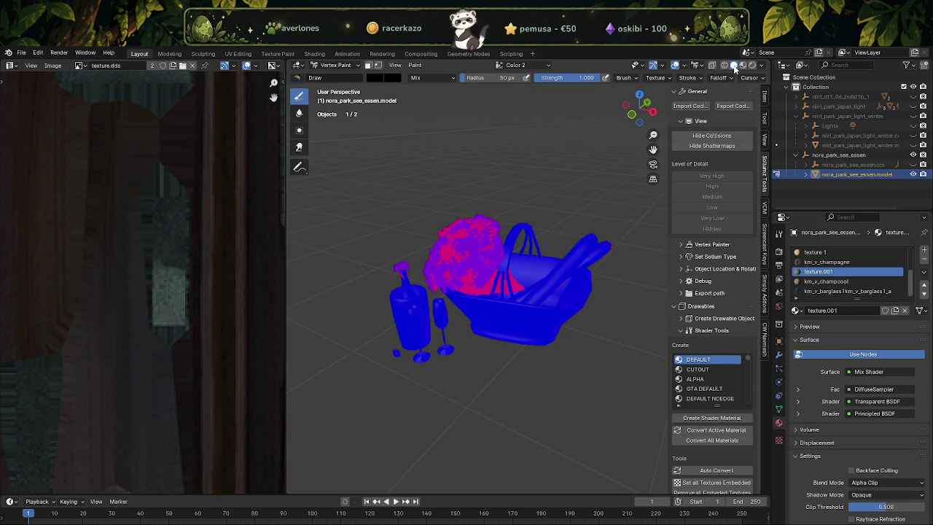
click(518, 65)
click(489, 87)
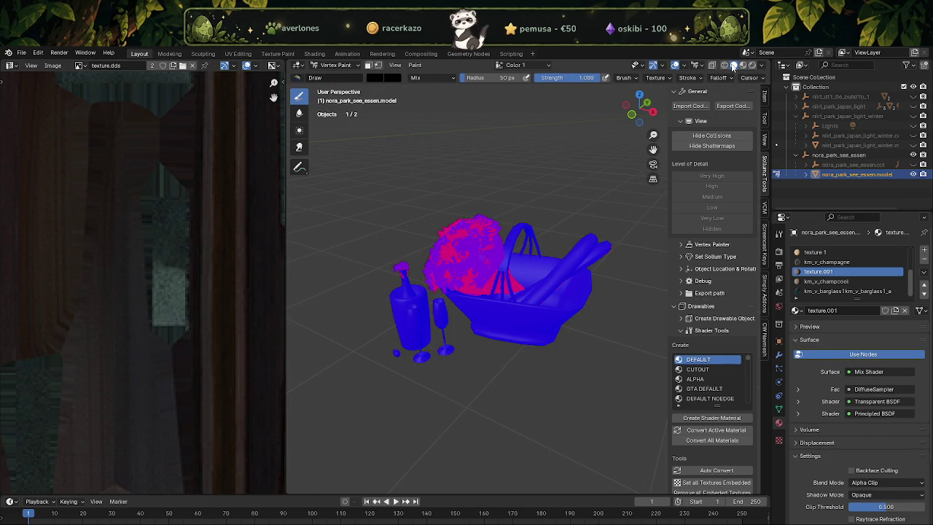
click(684, 66)
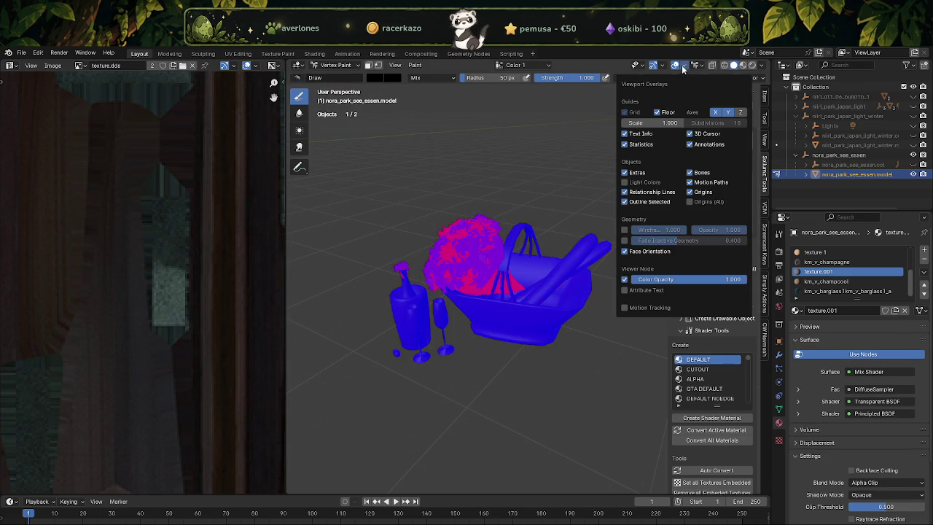
click(623, 250)
mouse_move(408, 192)
middle_down()
mouse_move(490, 223)
mouse_move(499, 77)
middle_up()
Make Color 2 the active colour layer and inspect the bouquet, glasses and bottle.
click(540, 67)
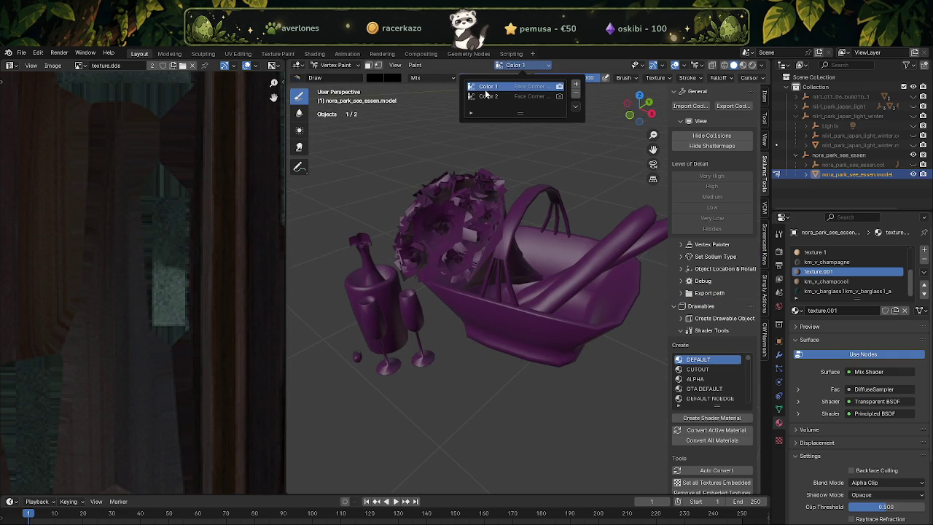
click(503, 96)
scroll(452, 282, up, 5)
mouse_move(385, 248)
middle_down()
mouse_move(437, 273)
mouse_move(556, 220)
middle_up()
scroll(452, 282, up, 3)
scroll(557, 221, down, 5)
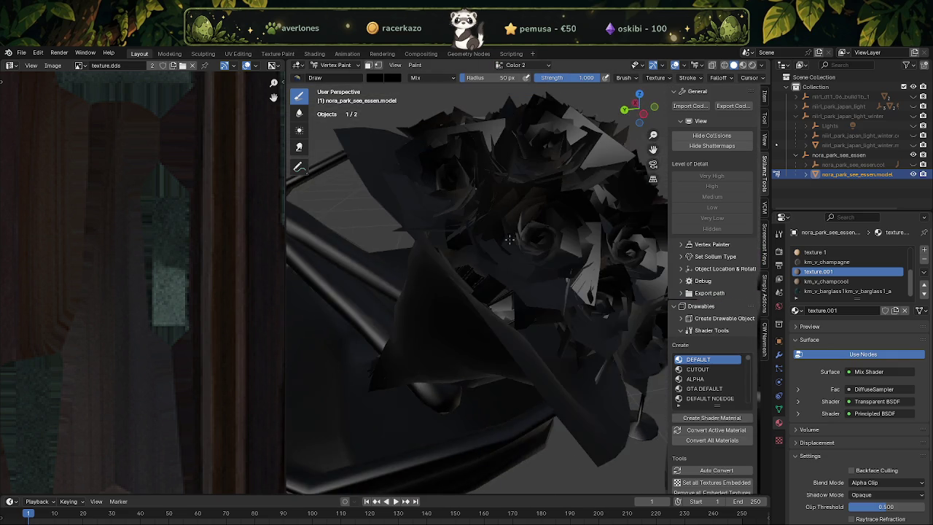
scroll(447, 250, down, 3)
middle_drag(447, 250, 377, 273)
scroll(489, 262, down, 5)
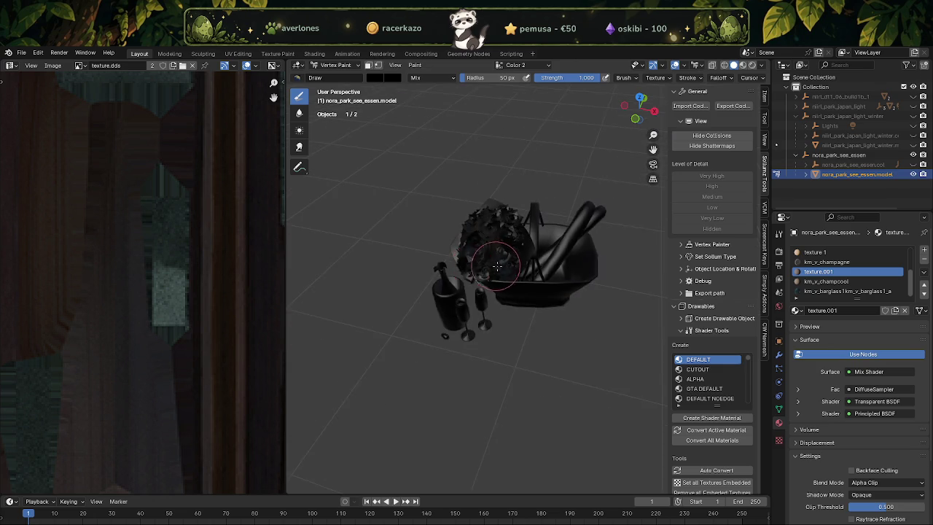
scroll(489, 266, down, 2)
scroll(489, 268, up, 1)
scroll(489, 268, down, 3)
scroll(489, 268, up, 5)
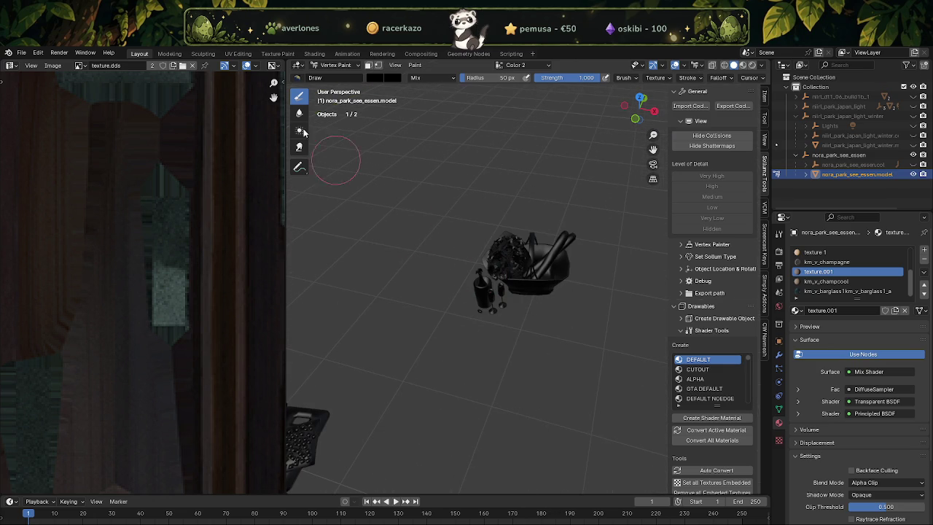
Return the picnic model to Object Mode and orbit around it.
click(335, 65)
click(332, 82)
scroll(510, 315, up, 2)
scroll(509, 315, up, 3)
scroll(509, 311, down, 5)
mouse_move(509, 311)
middle_down()
mouse_move(502, 271)
mouse_move(598, 276)
middle_up()
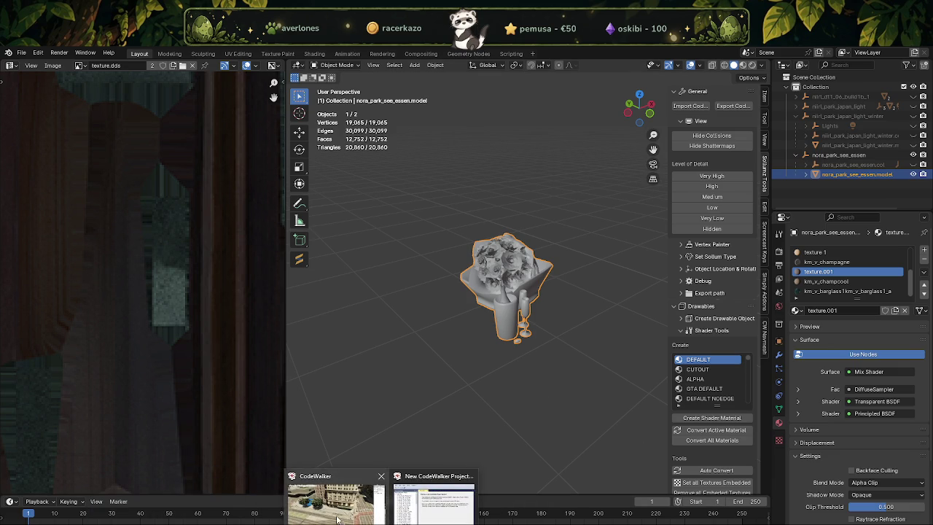
Check the basket's underside in the CodeWalker preview, then close it and orbit the Blender model.
click(485, 503)
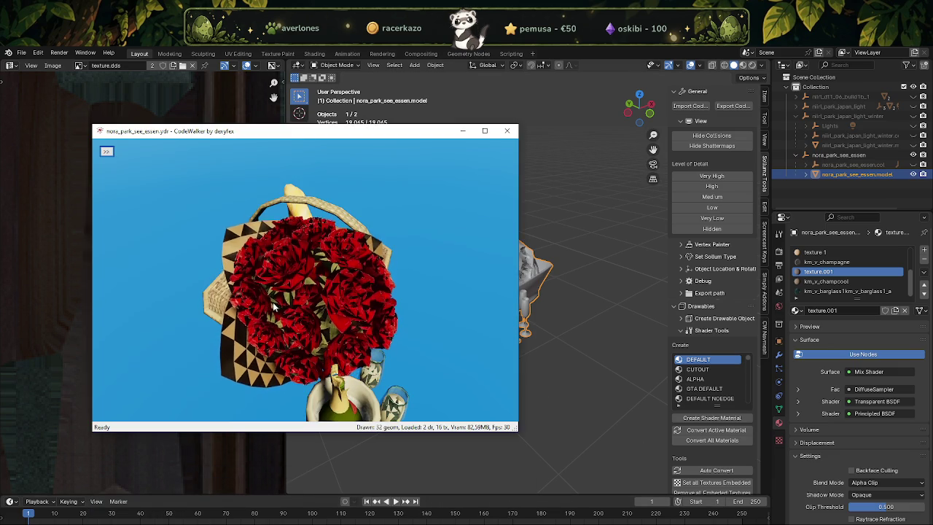
click(507, 131)
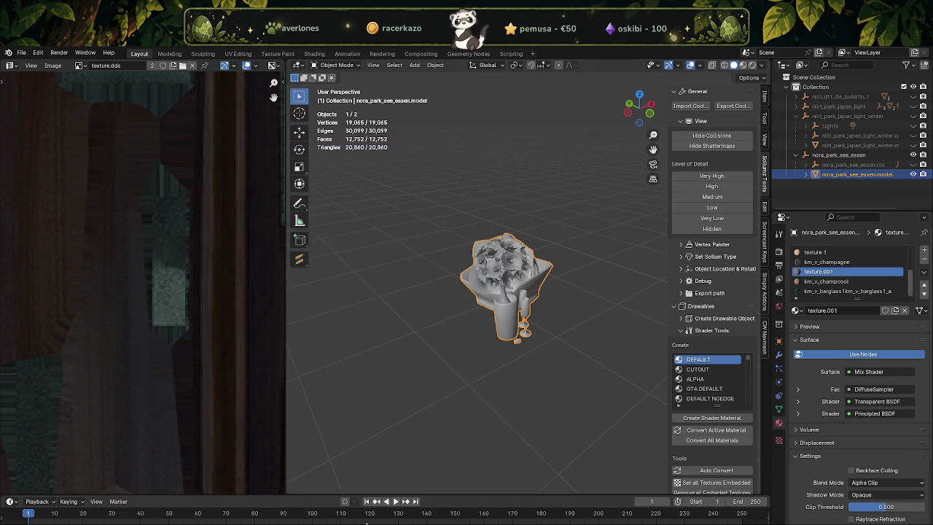
click(445, 499)
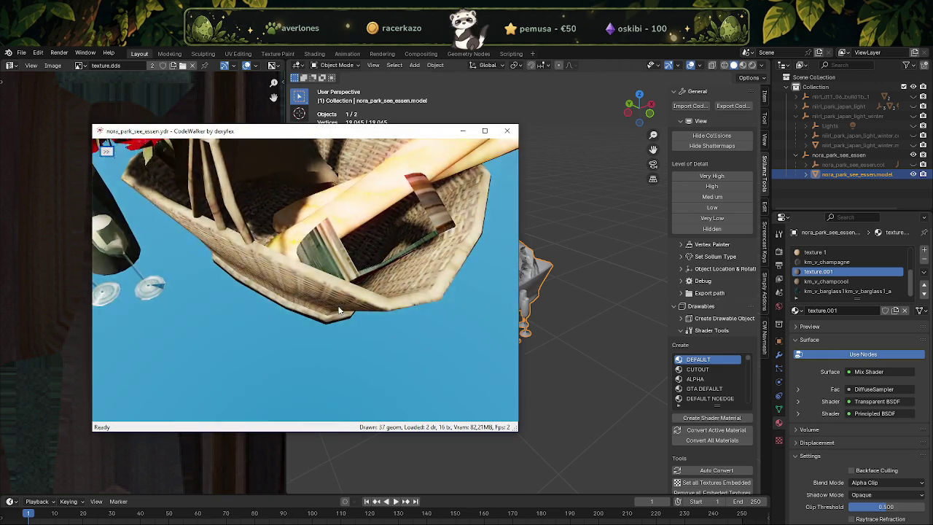
mouse_move(333, 306)
mouse_down()
mouse_move(379, 238)
mouse_move(355, 228)
mouse_move(254, 287)
mouse_move(202, 265)
mouse_move(440, 247)
mouse_up()
scroll(355, 259, up, 3)
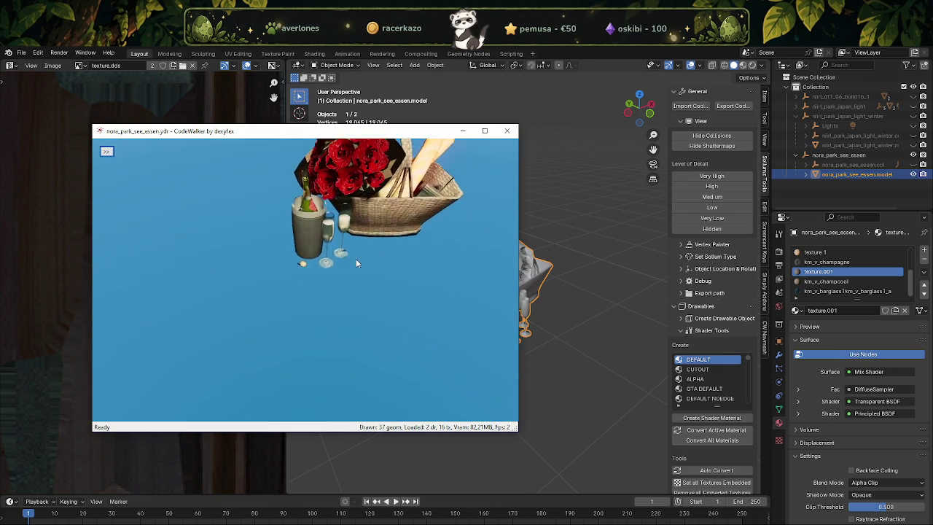
scroll(355, 259, up, 3)
drag(334, 285, 397, 217)
click(507, 132)
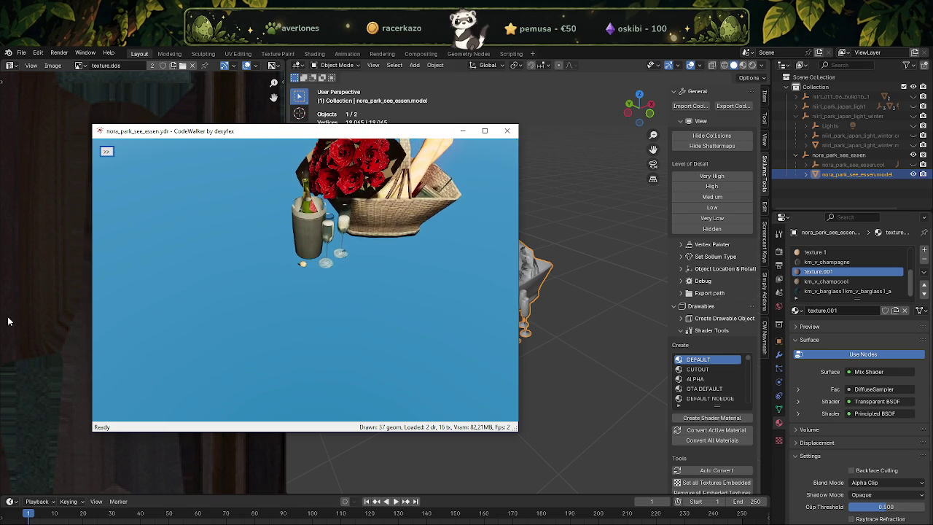
mouse_move(333, 370)
middle_down()
mouse_move(442, 327)
mouse_move(467, 348)
mouse_move(378, 340)
mouse_move(542, 263)
middle_up()
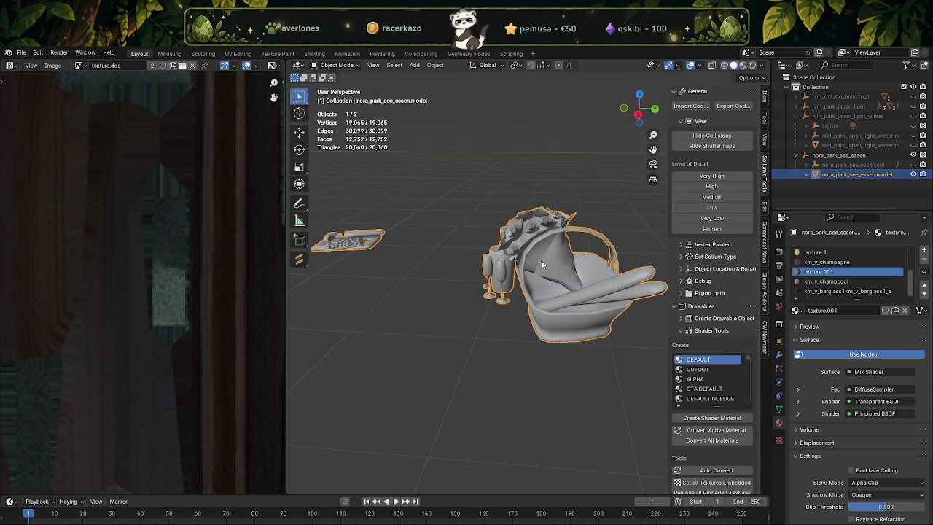
Switch the basket model into Vertex Paint, viewed in Solid shading after a Material Preview check.
key(Tab)
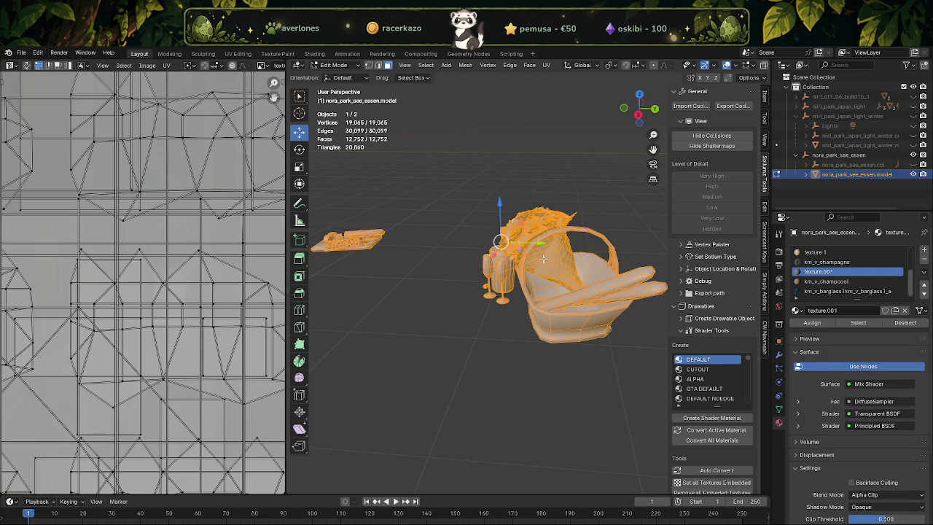
middle_drag(540, 260, 510, 284)
click(332, 66)
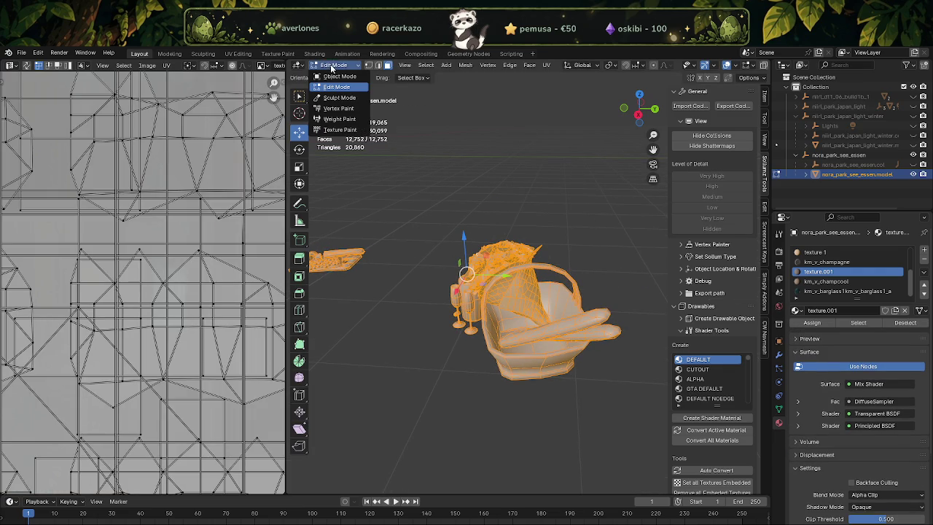
click(324, 108)
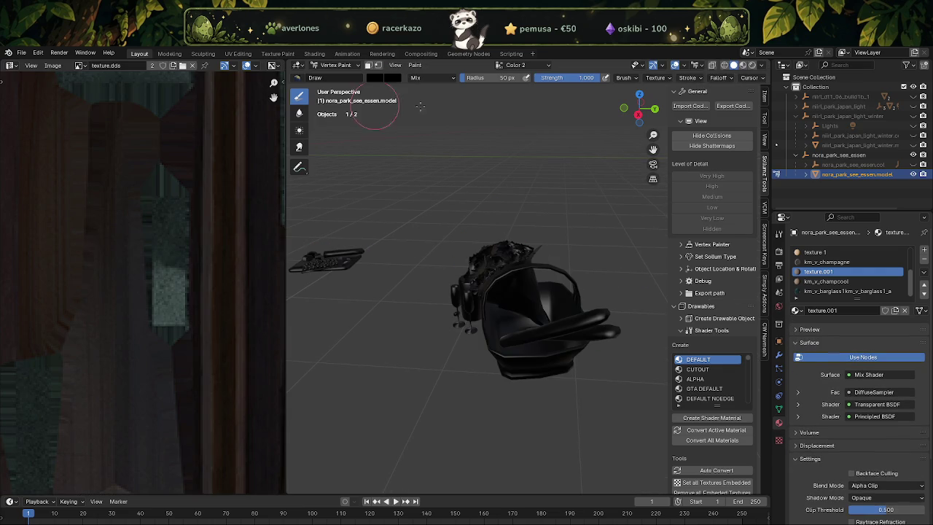
click(742, 66)
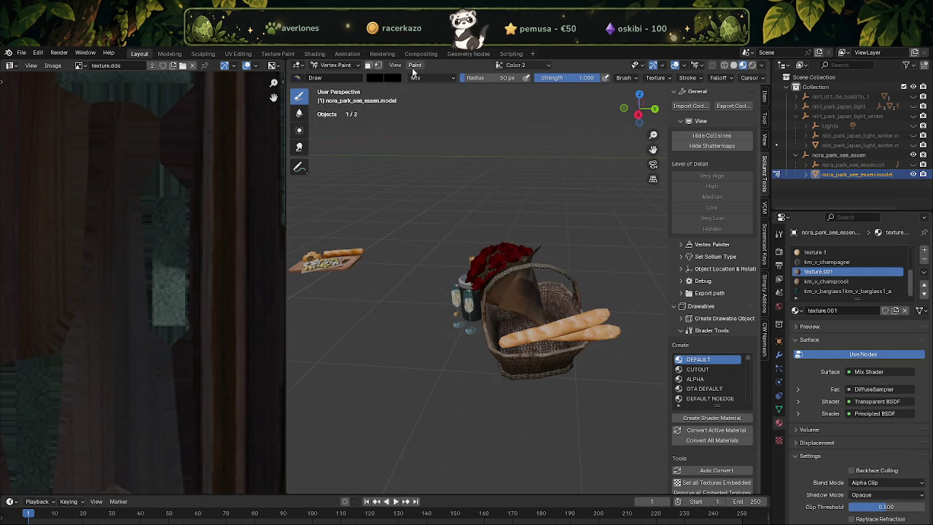
click(733, 65)
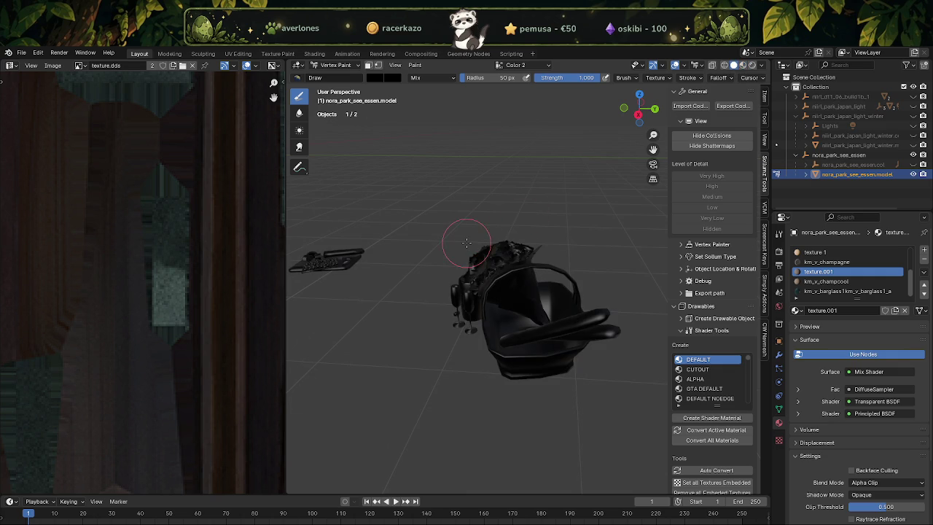
Inspect the roses close up, then show nora_park_see_essen.model_high's Object Data Properties.
middle_drag(470, 242, 462, 186)
mouse_move(533, 202)
middle_down()
mouse_move(472, 223)
mouse_move(459, 313)
middle_up()
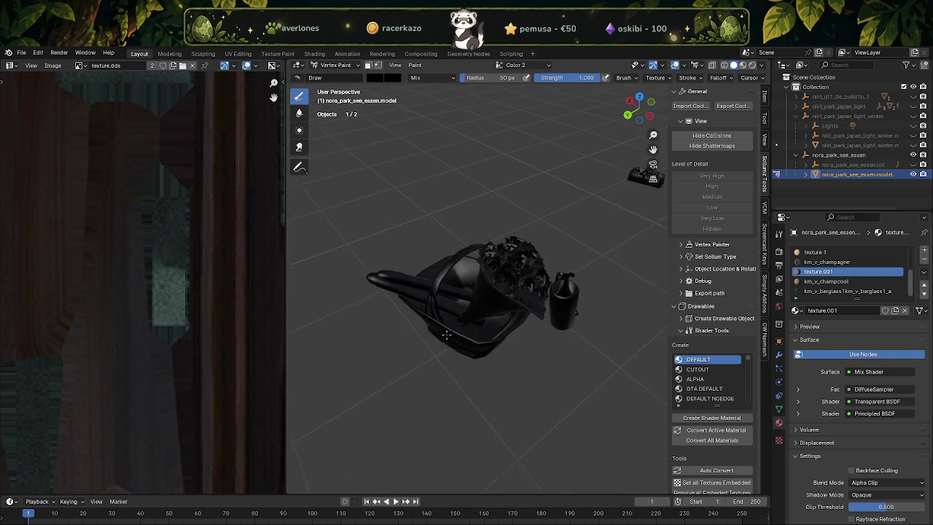
scroll(459, 313, up, 4)
scroll(459, 313, up, 3)
middle_drag(459, 313, 499, 238)
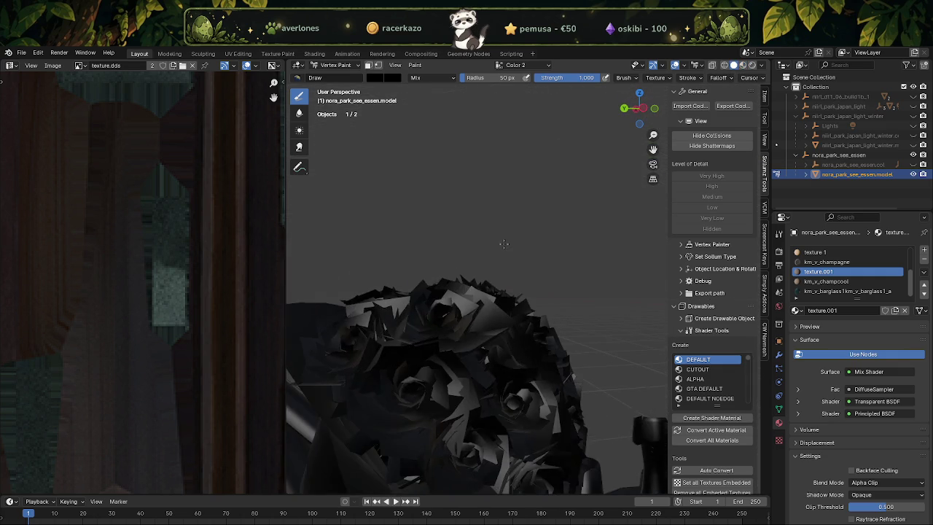
scroll(499, 238, down, 5)
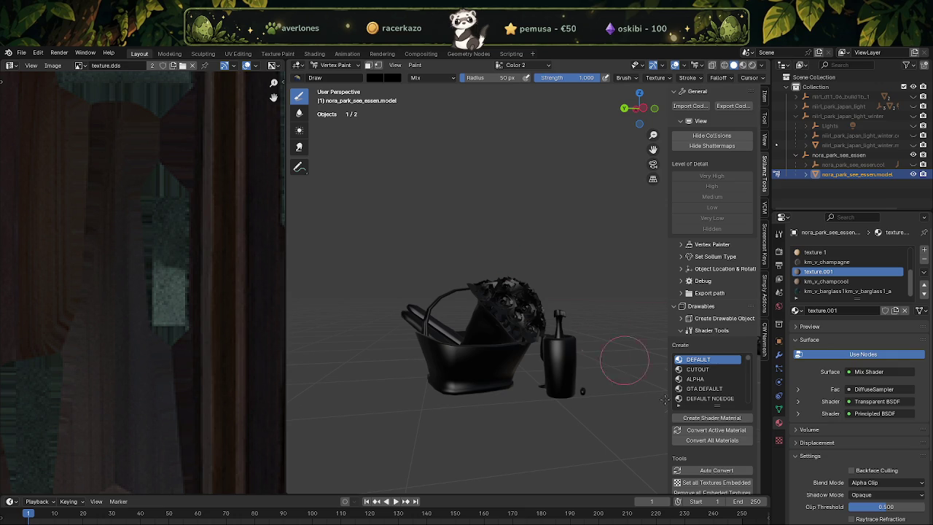
click(778, 410)
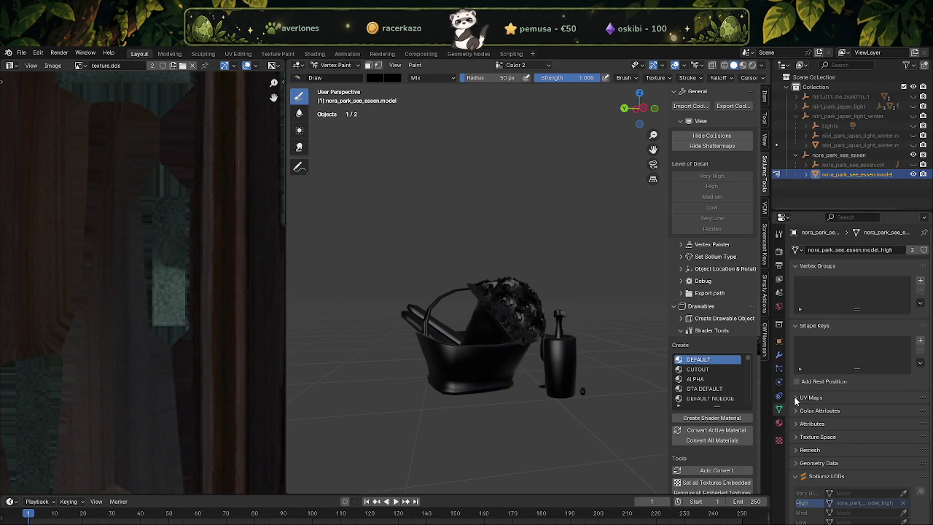
Expand the UV Maps, Color Attributes and Attributes lists, comparing Color 1 and Color 2.
click(799, 399)
click(796, 450)
click(821, 466)
click(820, 475)
mouse_move(472, 328)
middle_down()
mouse_move(372, 324)
mouse_move(417, 373)
middle_up()
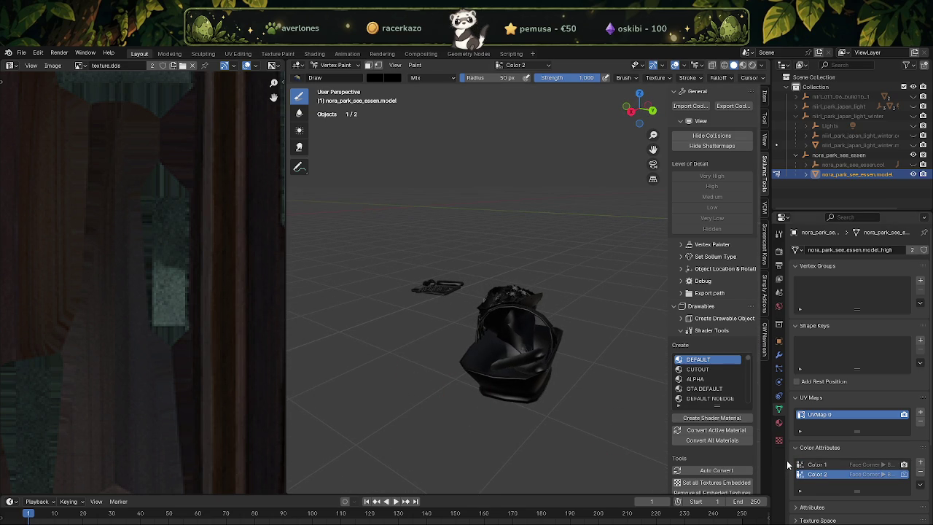
scroll(468, 333, up, 3)
mouse_move(476, 323)
middle_down()
mouse_move(460, 357)
mouse_move(473, 358)
middle_up()
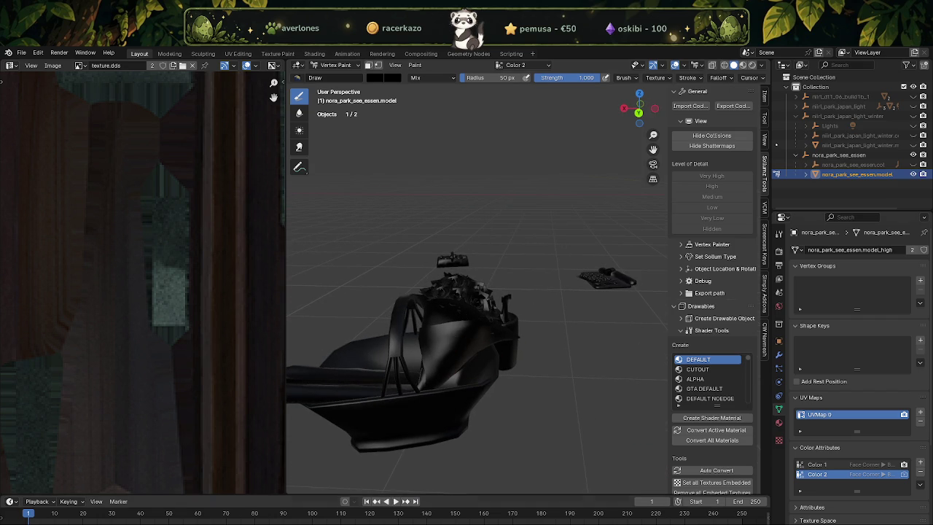
click(812, 506)
scroll(835, 482, down, 3)
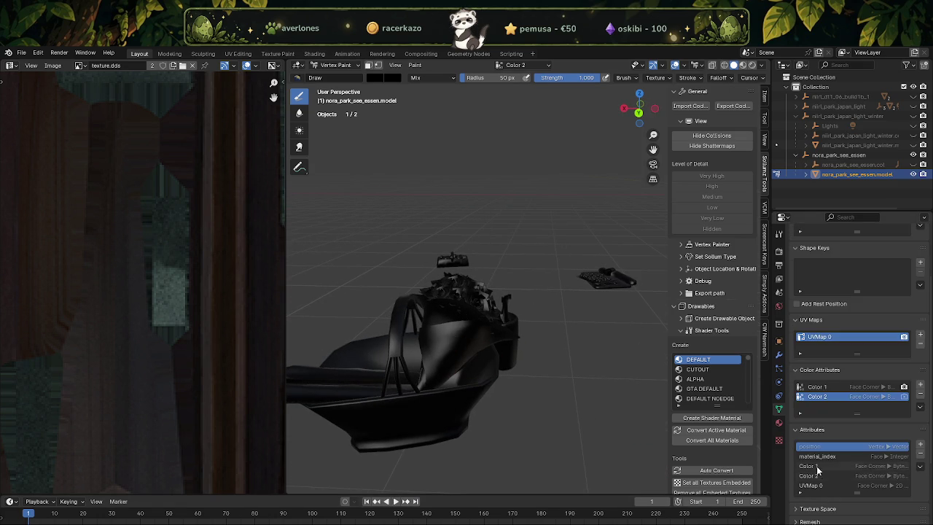
scroll(848, 464, down, 2)
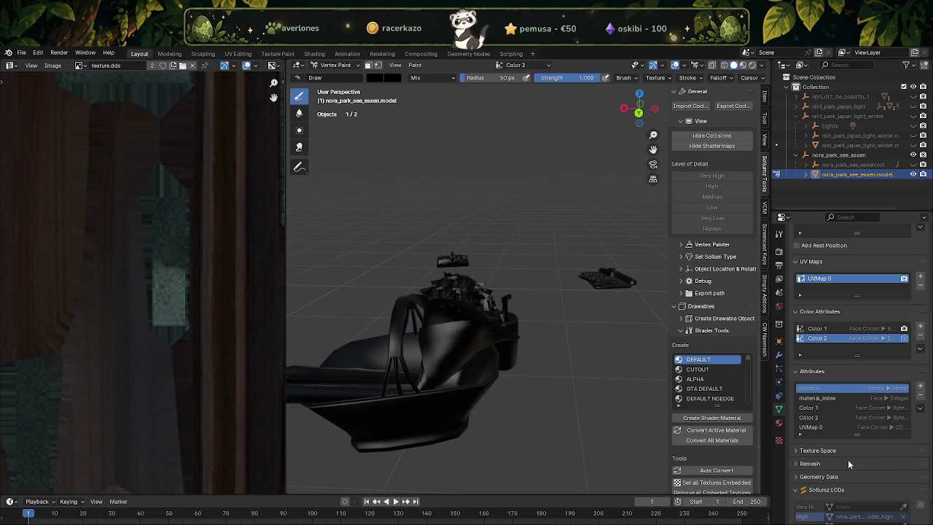
click(799, 435)
click(799, 435)
Remove the Color 2 layer, leave Color 1 selected, and inspect the purple model.
click(822, 331)
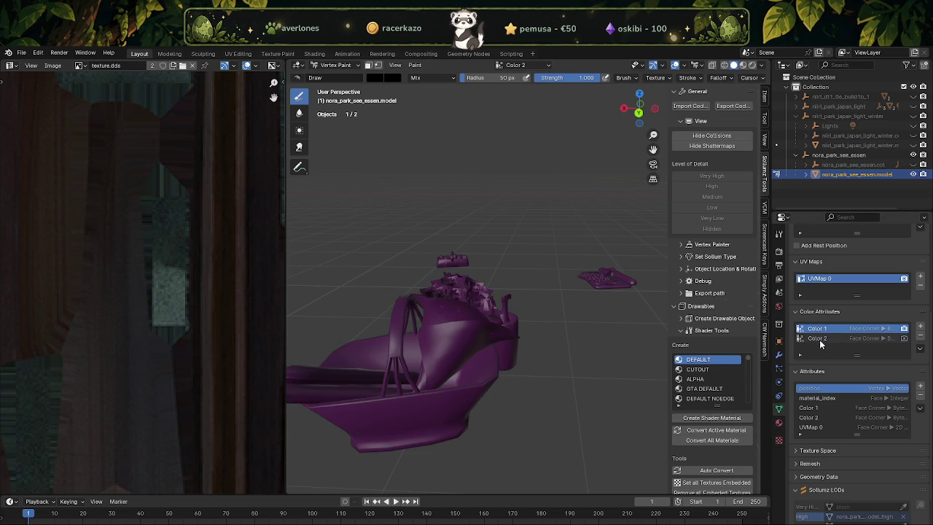
click(819, 340)
click(921, 339)
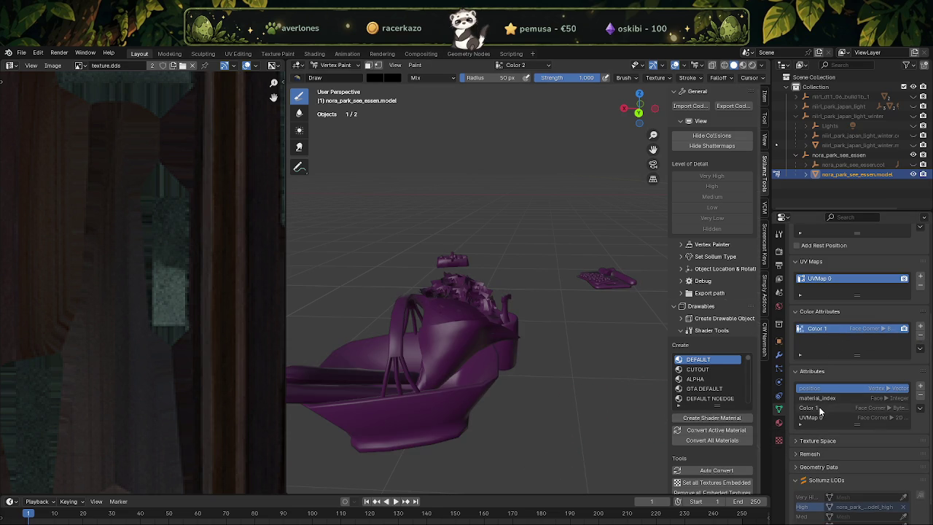
click(821, 408)
mouse_move(575, 292)
middle_down()
mouse_move(532, 291)
mouse_move(510, 313)
middle_up()
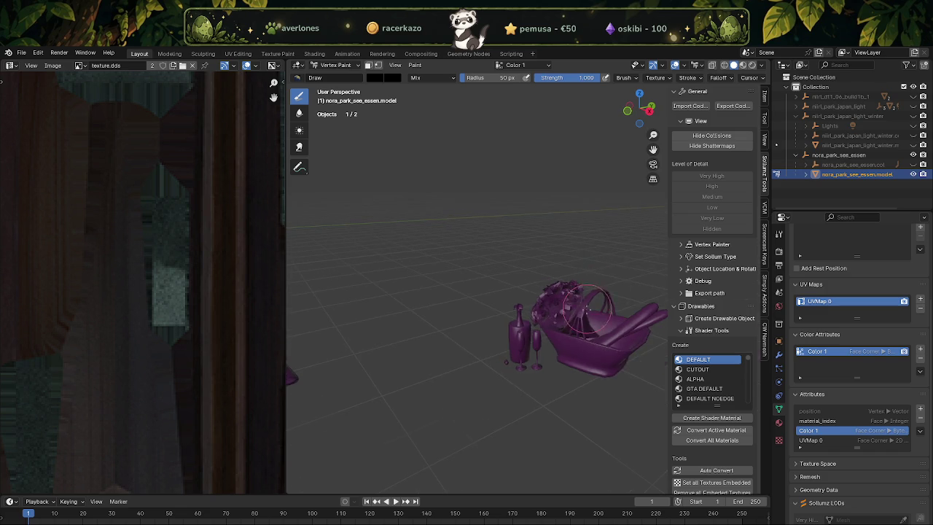
scroll(514, 315, up, 2)
scroll(516, 316, up, 4)
scroll(517, 316, up, 3)
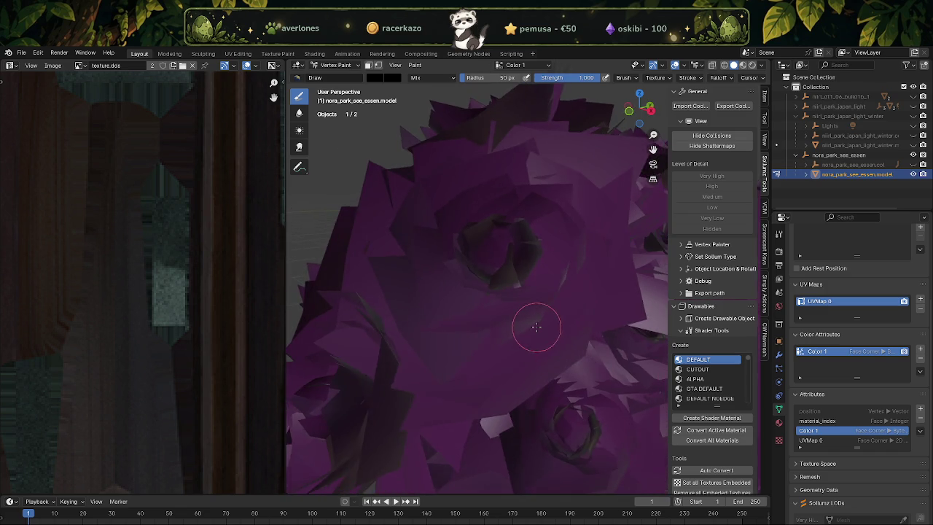
scroll(537, 329, down, 4)
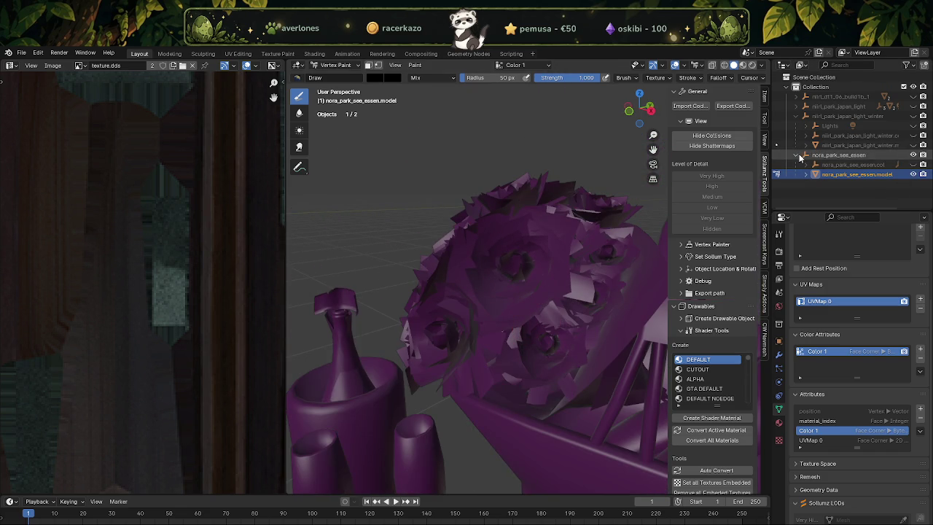
Select the nora_park_see_essen collection and export it as CodeWalker XML into the optimus prime folder.
click(914, 165)
click(797, 155)
click(838, 156)
click(738, 107)
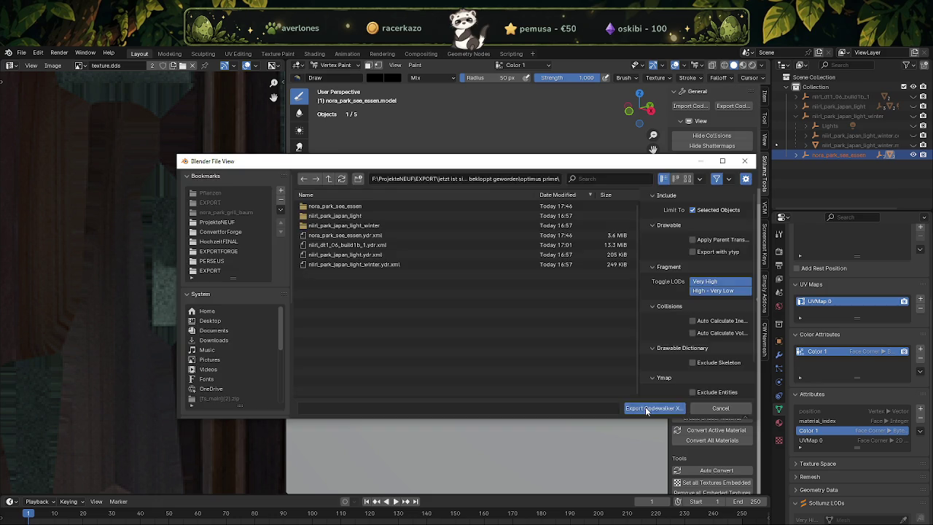
click(648, 409)
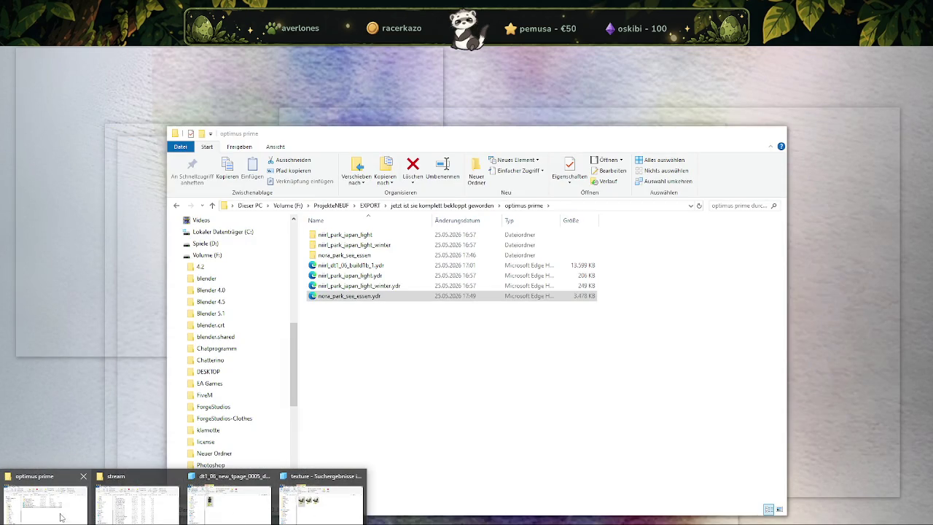
Open nora_park_see_essen.ydr from the optimus prime folder in CodeWalker, inspect the props, and close it.
click(73, 514)
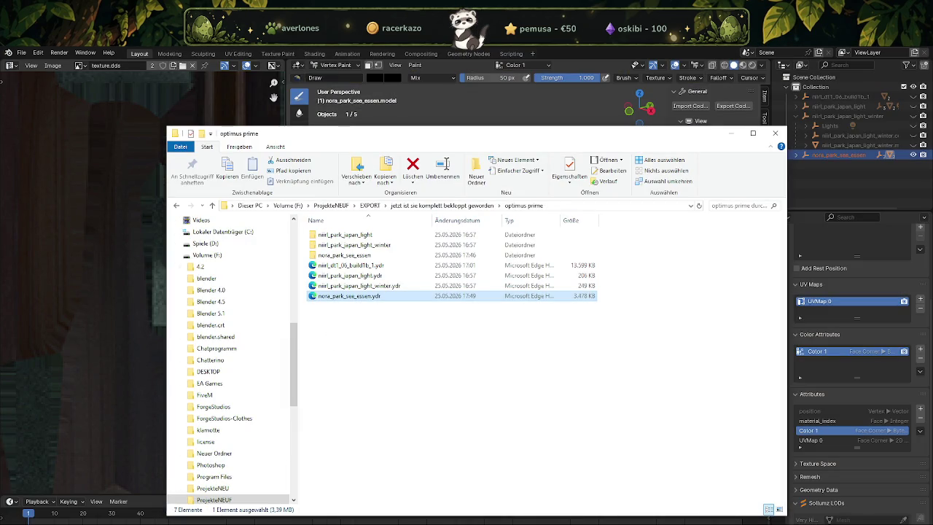
key(Return)
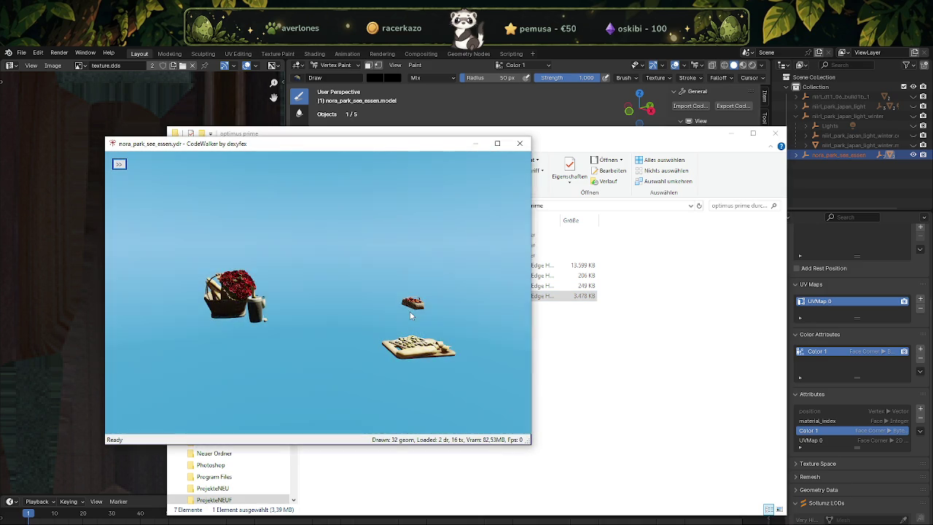
drag(410, 311, 315, 311)
scroll(316, 315, up, 5)
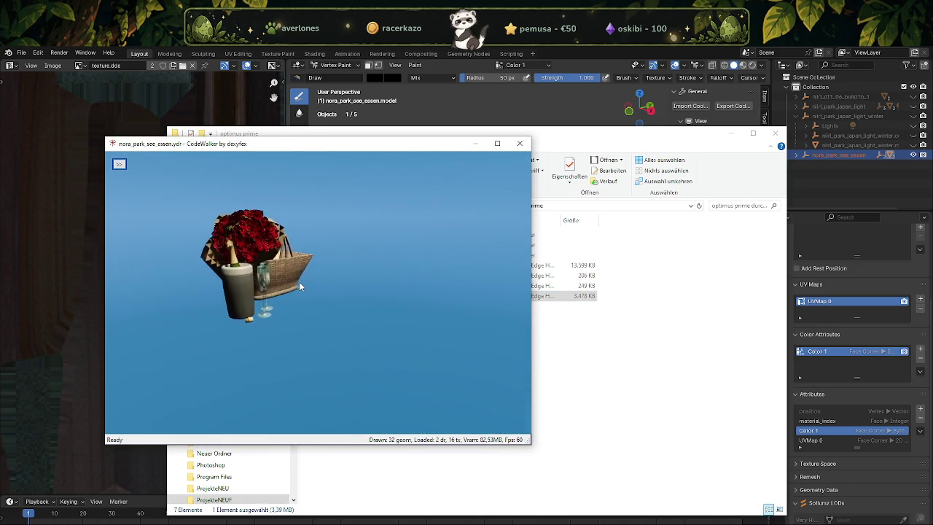
mouse_move(316, 271)
mouse_down()
mouse_move(314, 233)
mouse_move(180, 280)
mouse_move(459, 296)
mouse_move(466, 271)
mouse_up()
scroll(314, 233, up, 5)
scroll(180, 280, down, 5)
click(519, 143)
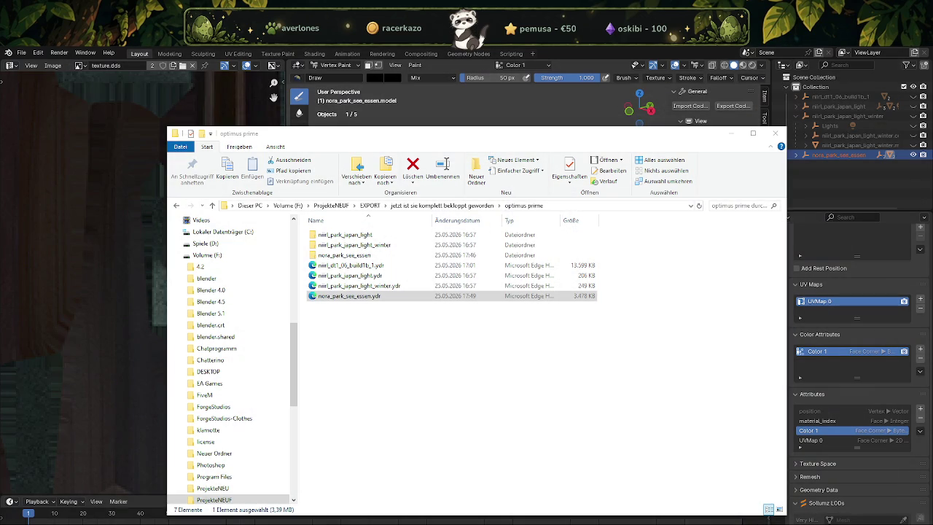
Open the stream folder inside nora_ls_park and sort its files by type.
click(135, 503)
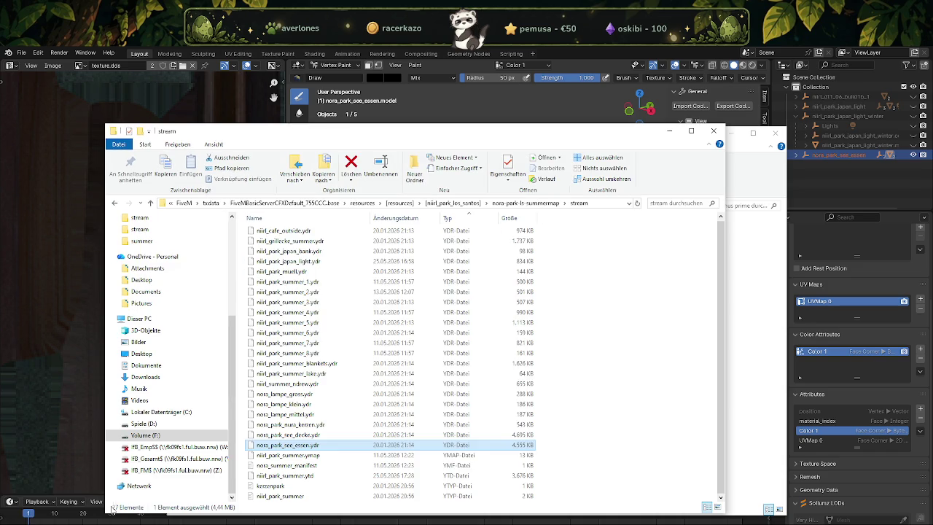
click(459, 203)
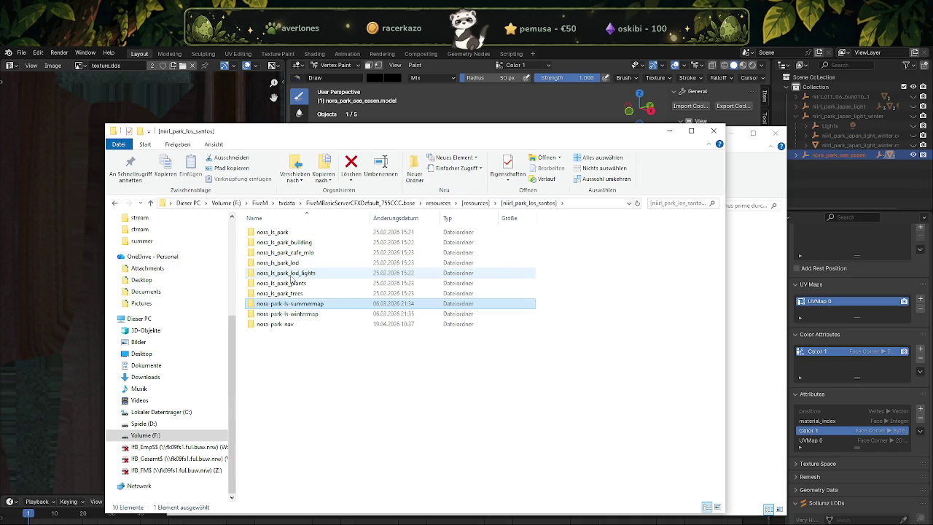
double_click(280, 232)
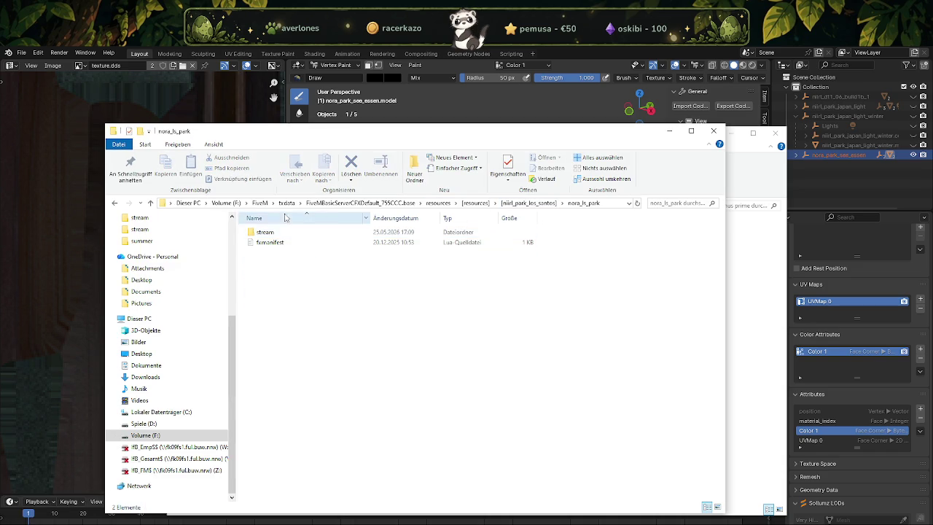
double_click(283, 234)
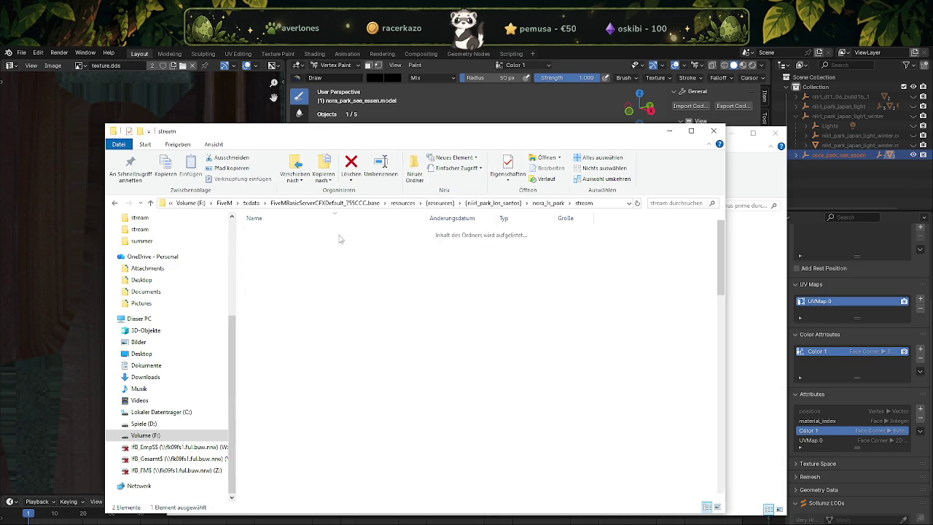
click(504, 221)
Select niirl_park_texture.ytd and open it in CodeWalker.
scroll(534, 305, down, 7)
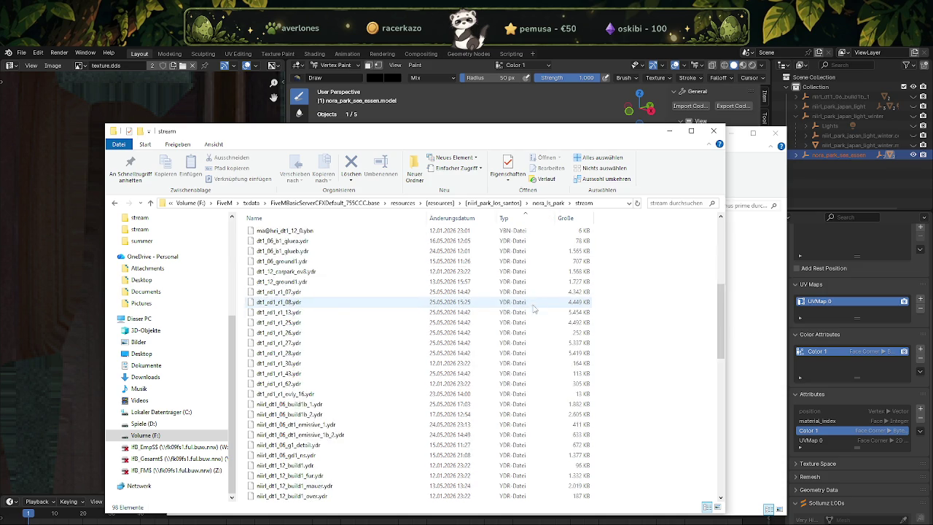
scroll(538, 309, down, 8)
scroll(539, 324, down, 7)
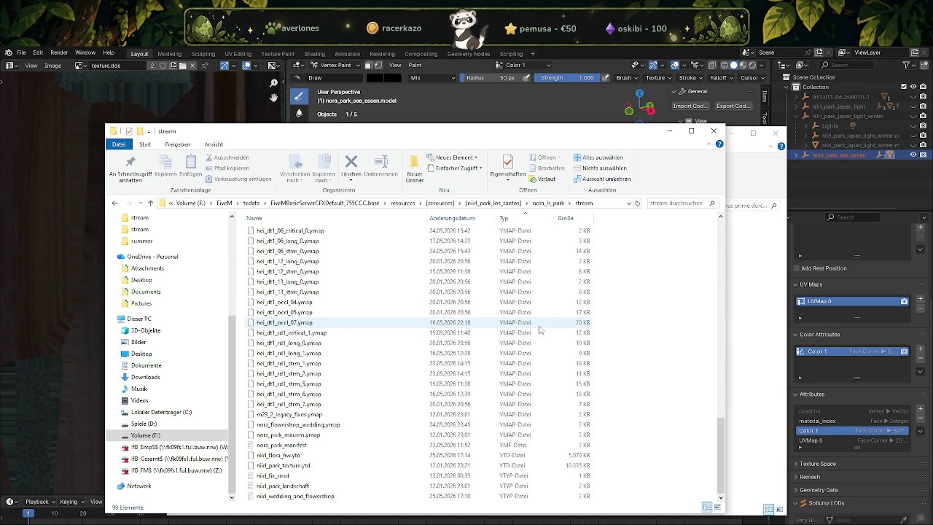
click(296, 465)
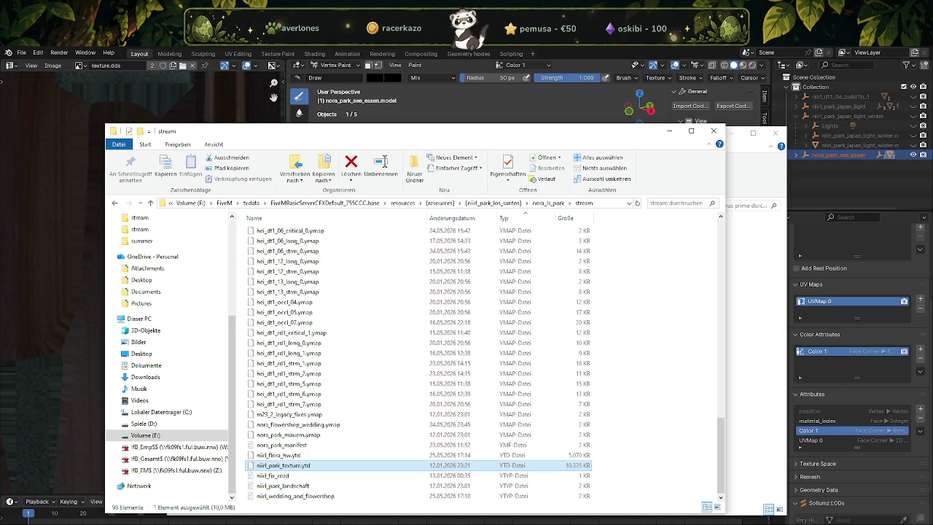
key(Return)
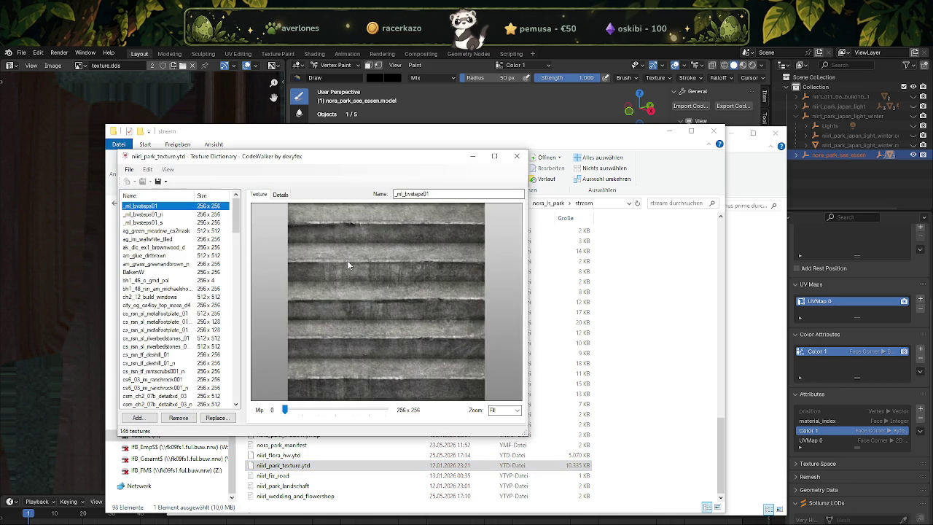
Export every texture in the dictionary with Save All Textures.
click(164, 181)
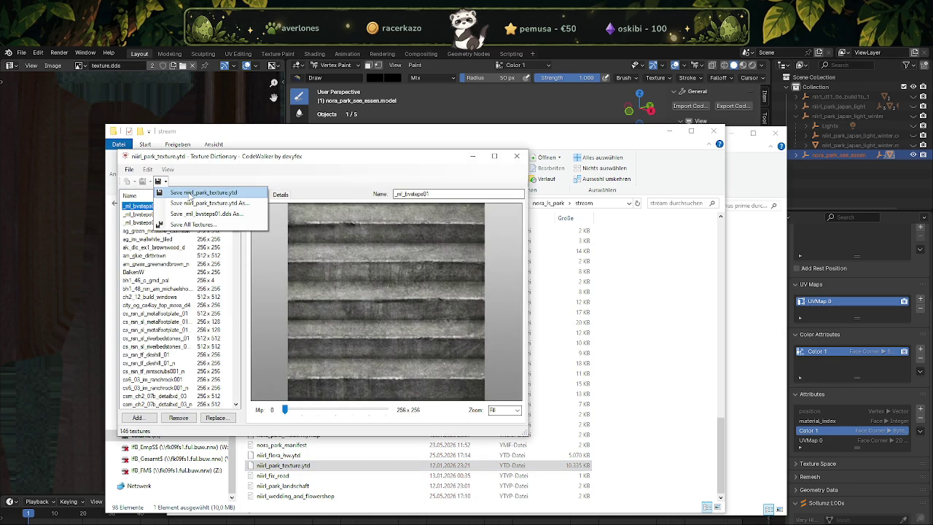
click(193, 225)
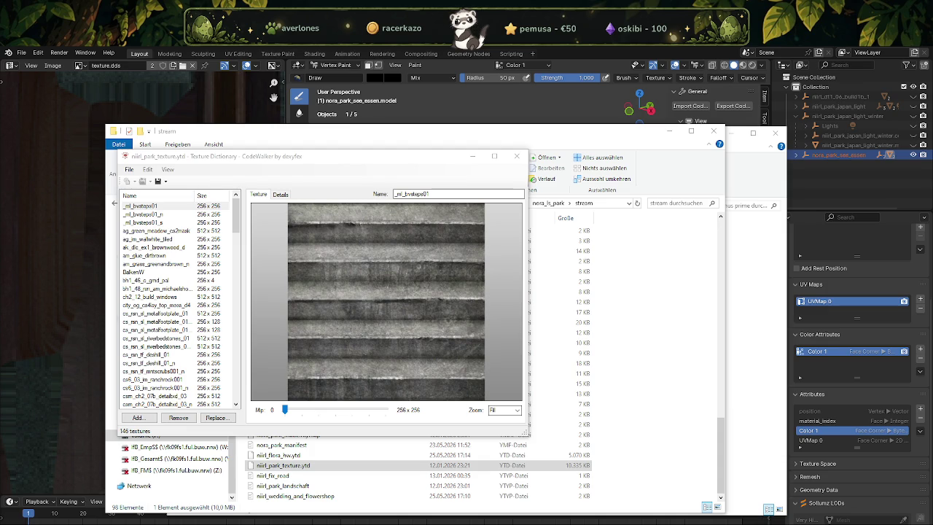
key(alt+Tab)
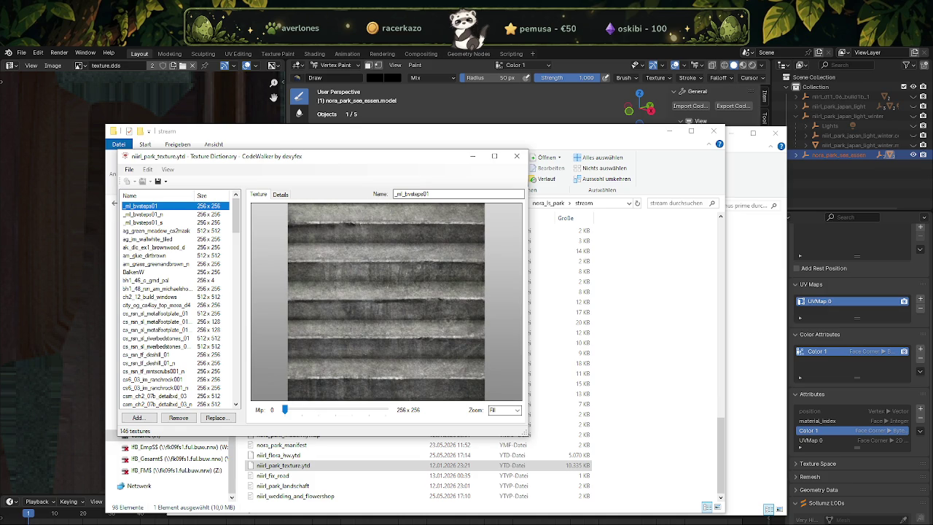
key(alt+Tab)
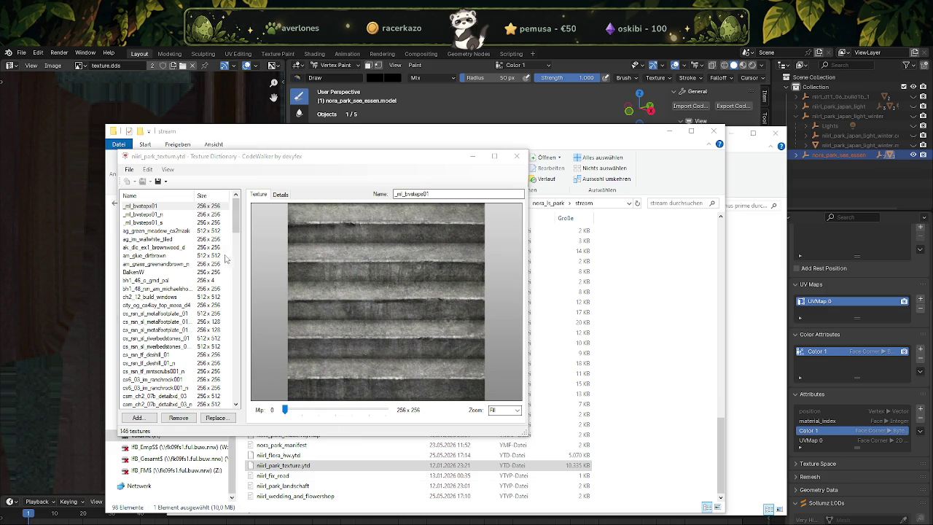
Shift the dictionary window right and preview the fasadeneu texture.
drag(293, 155, 388, 147)
scroll(313, 222, down, 1)
scroll(313, 223, down, 2)
scroll(313, 222, down, 1)
scroll(313, 223, down, 4)
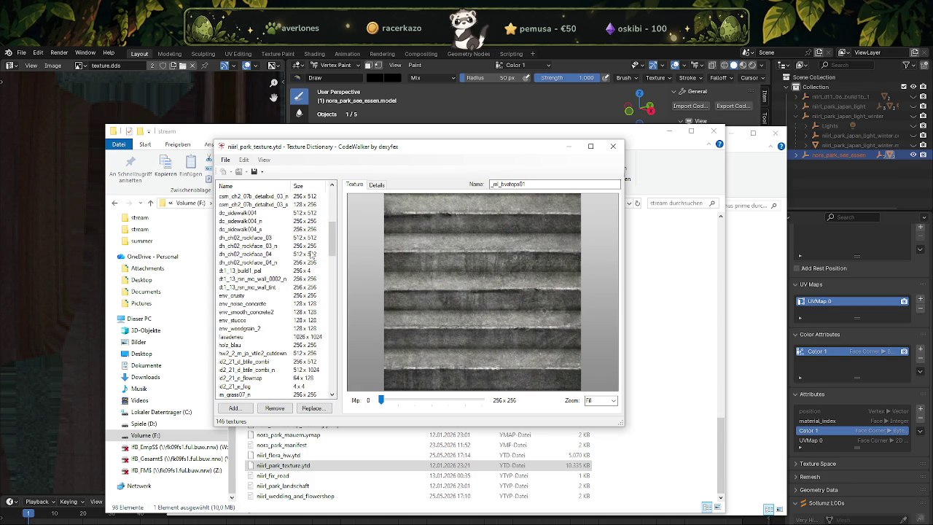
click(236, 338)
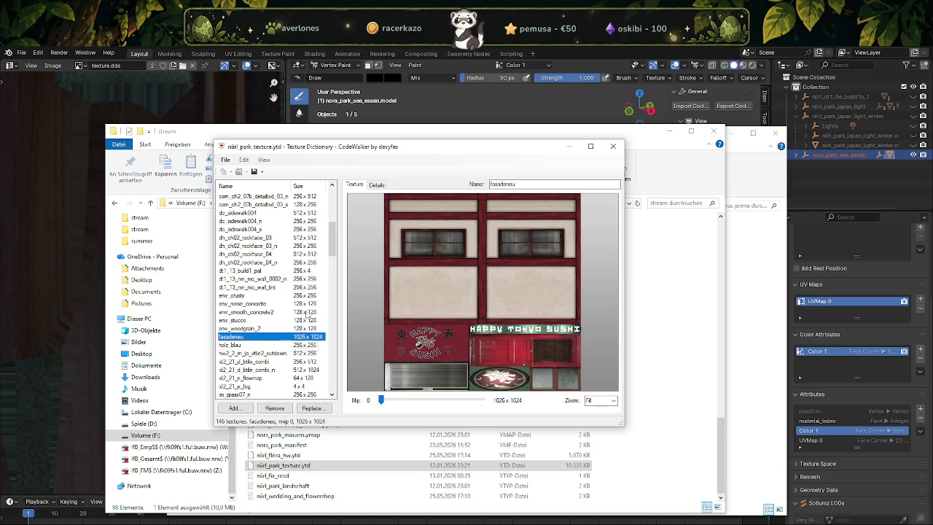
Browse the textures around fasadenau in the list, then go back to File Explorer.
scroll(312, 310, down, 1)
scroll(314, 305, down, 1)
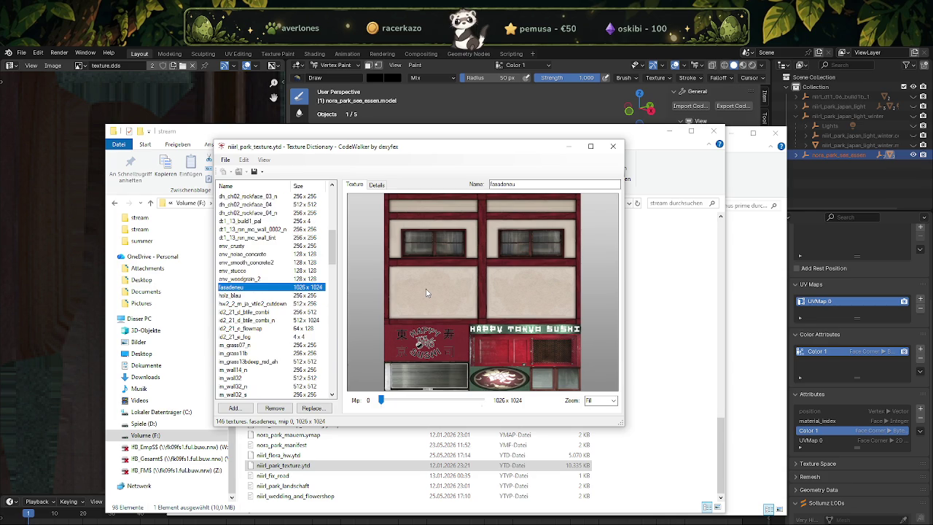
scroll(273, 320, down, 1)
scroll(284, 320, down, 1)
scroll(296, 319, down, 1)
scroll(296, 320, up, 3)
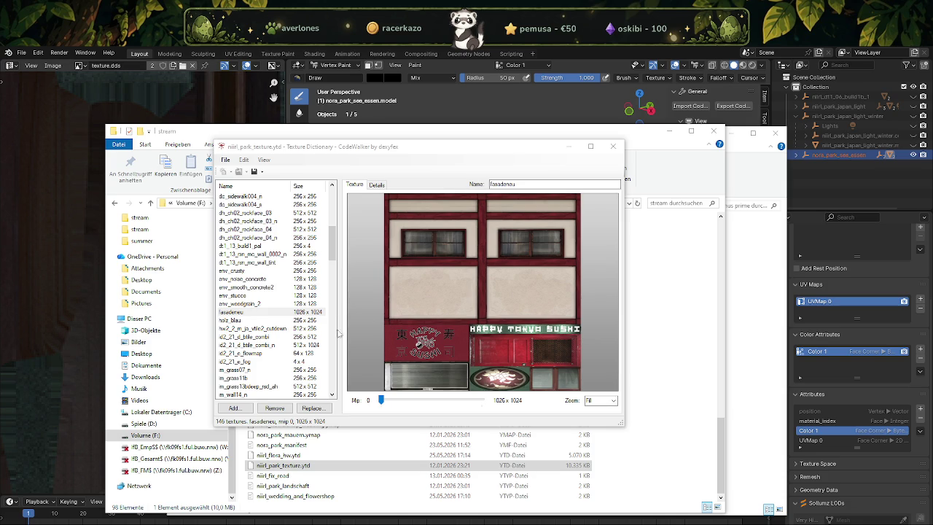
click(321, 455)
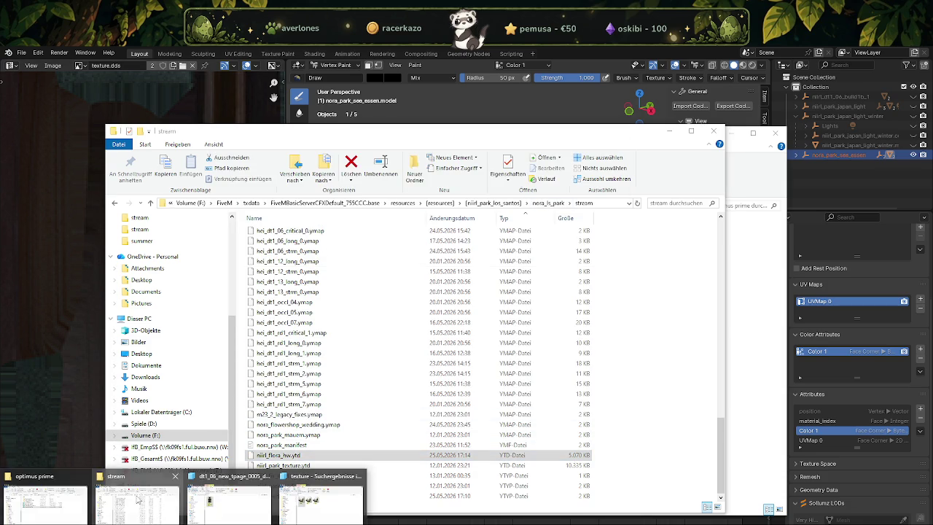
mouse_move(140, 513)
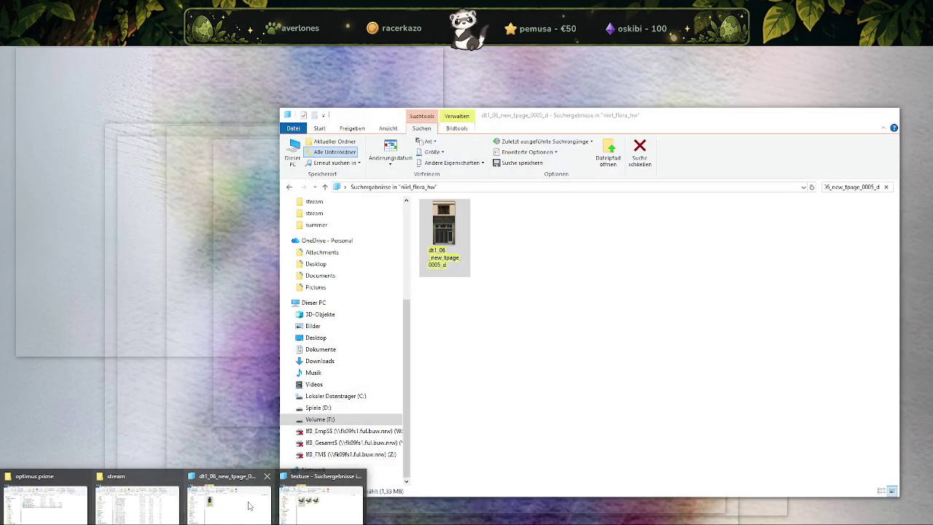
Bring up the 'texture' search window and list the contents of drive Volume (F:).
click(319, 503)
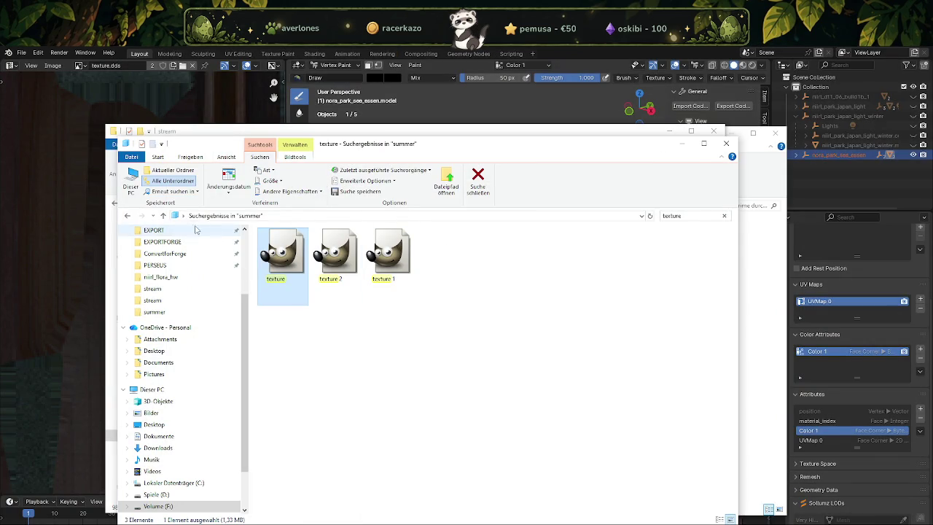
click(172, 506)
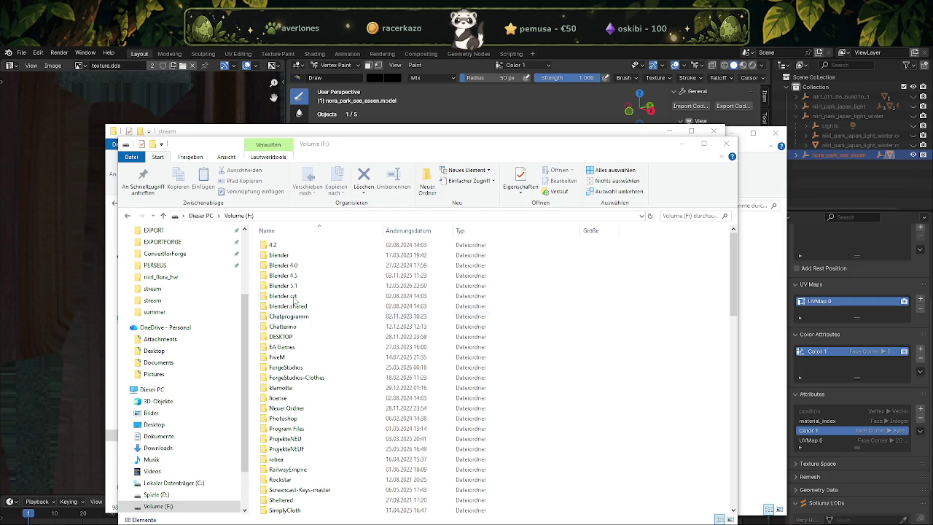
scroll(295, 349, down, 1)
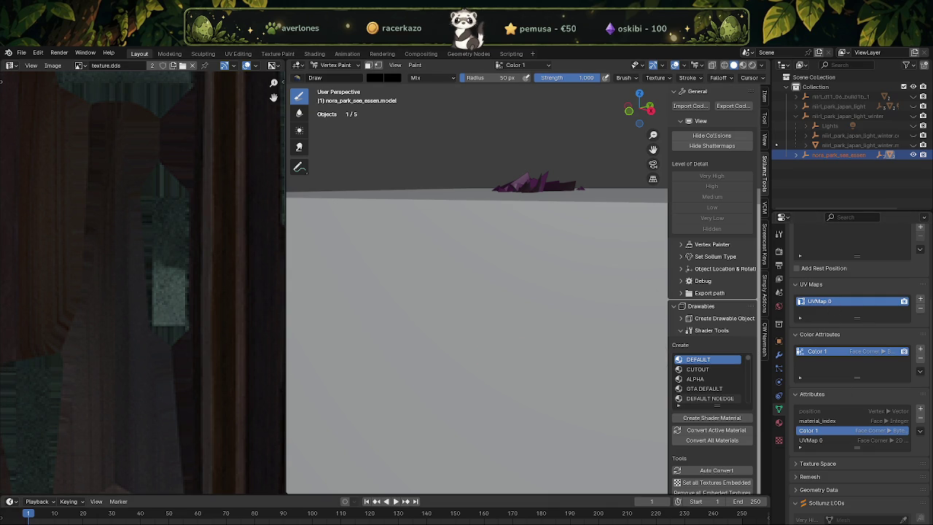
Zoom out to see the whole purple-painted box, then bring the Volume (F:) window forward.
drag(2, 81, 10, 80)
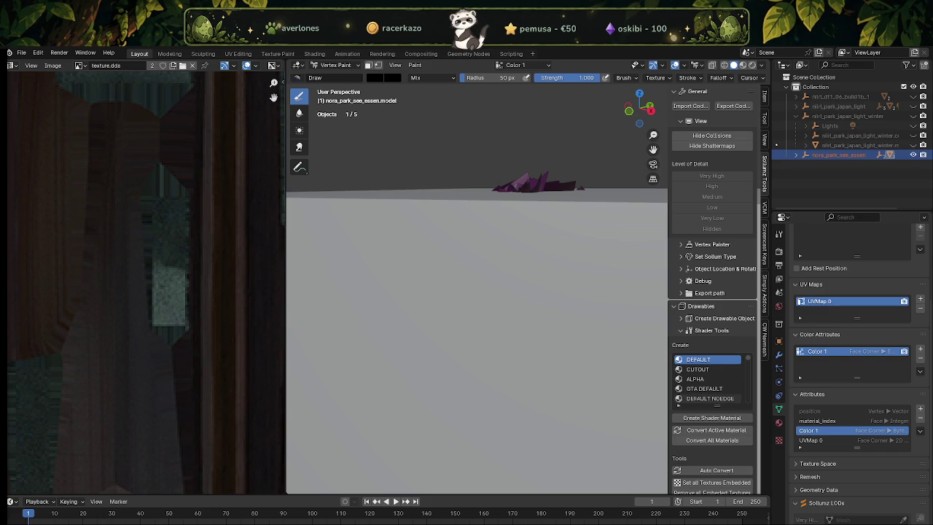
scroll(452, 293, down, 5)
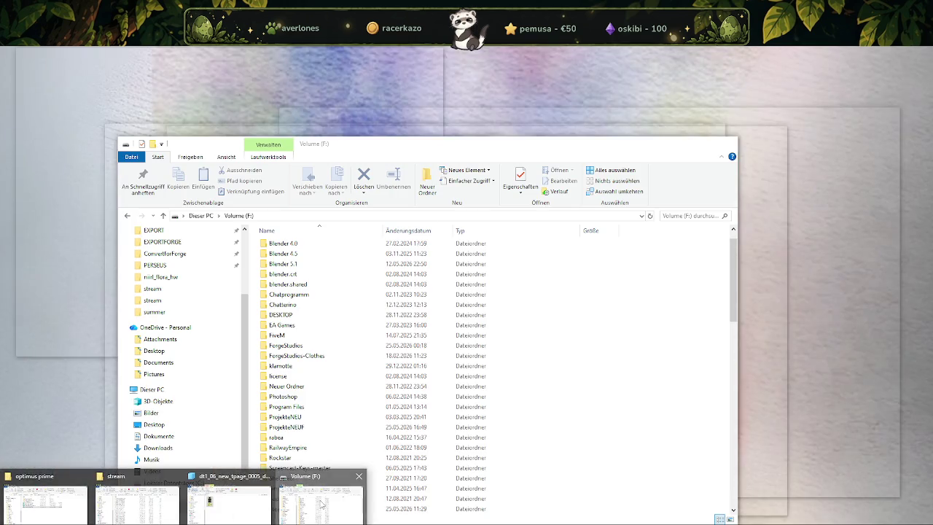
click(321, 503)
scroll(292, 379, down, 4)
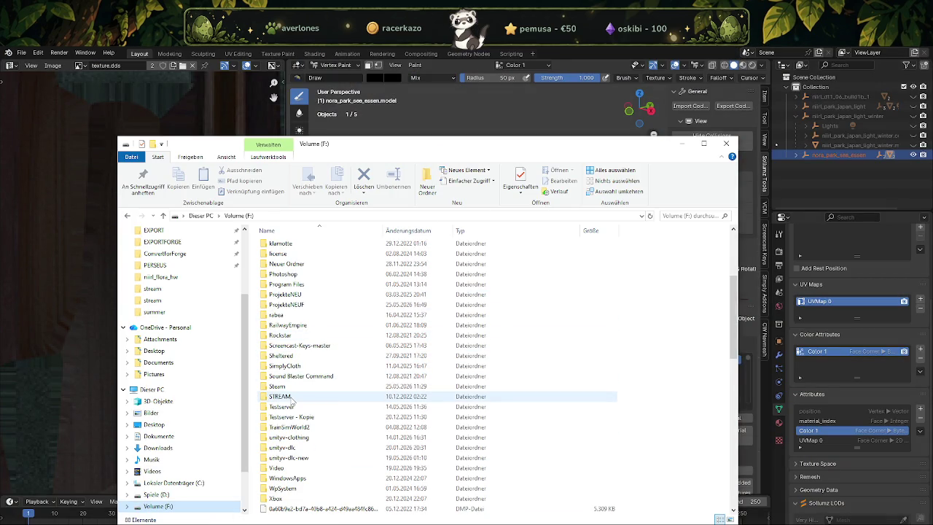
mouse_move(281, 397)
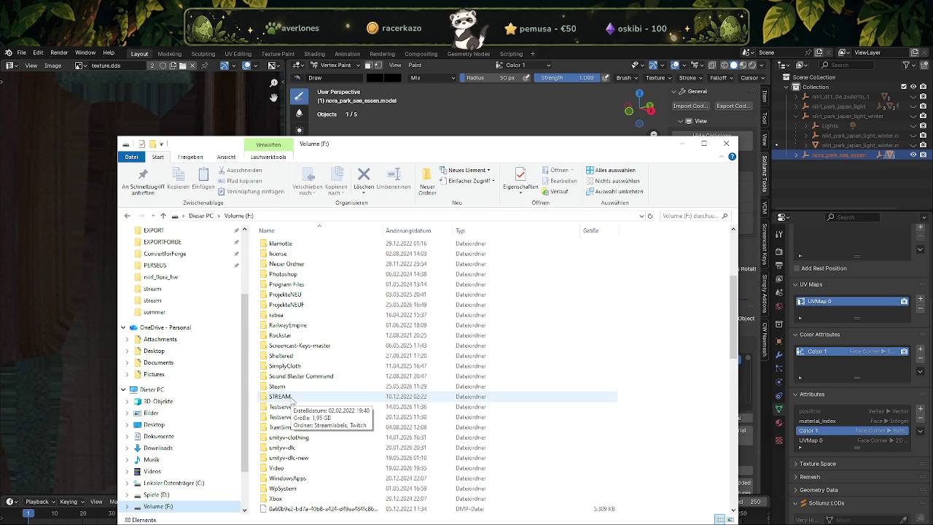
Scroll the Volume (F:) listing and open the ProjekteNEUF folder.
scroll(329, 317, up, 5)
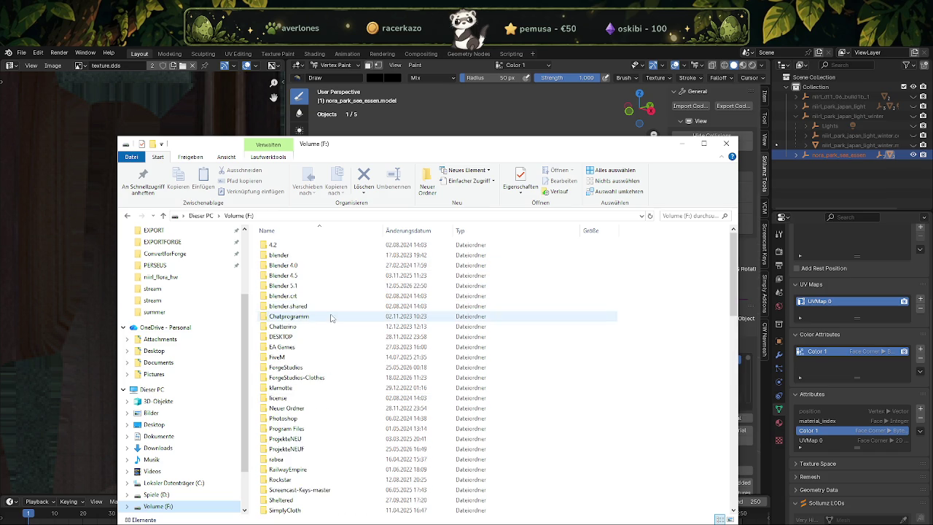
scroll(296, 332, down, 1)
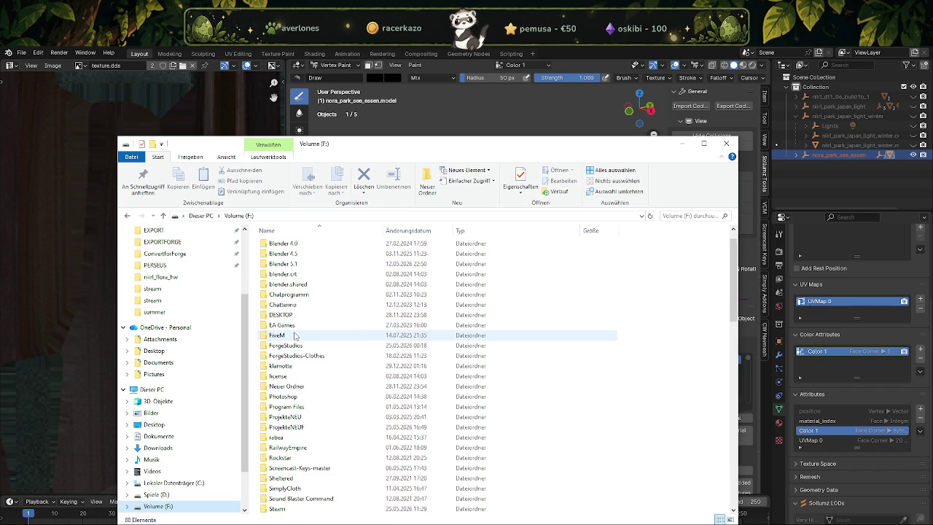
mouse_move(277, 357)
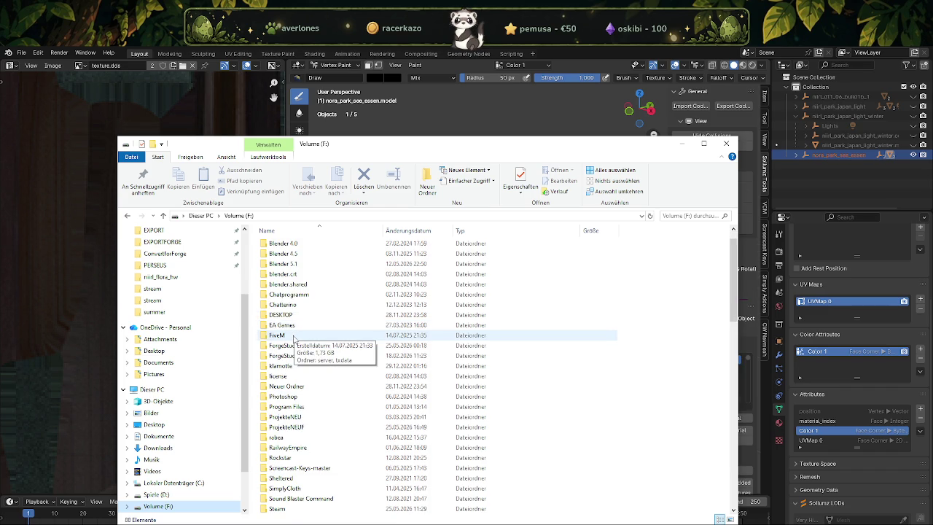
scroll(294, 337, down, 3)
scroll(294, 341, down, 2)
scroll(294, 347, down, 1)
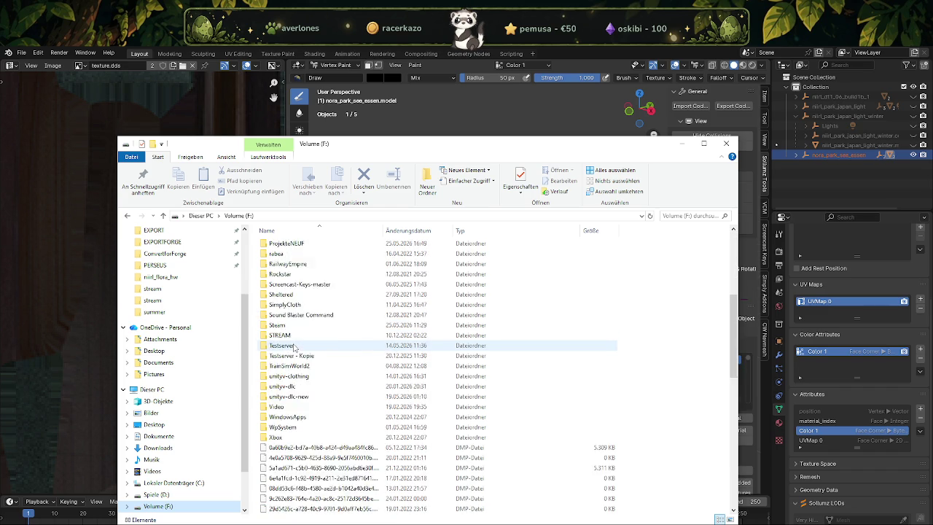
scroll(295, 348, down, 3)
scroll(294, 354, down, 2)
scroll(295, 359, down, 3)
scroll(294, 364, down, 3)
scroll(294, 364, down, 1)
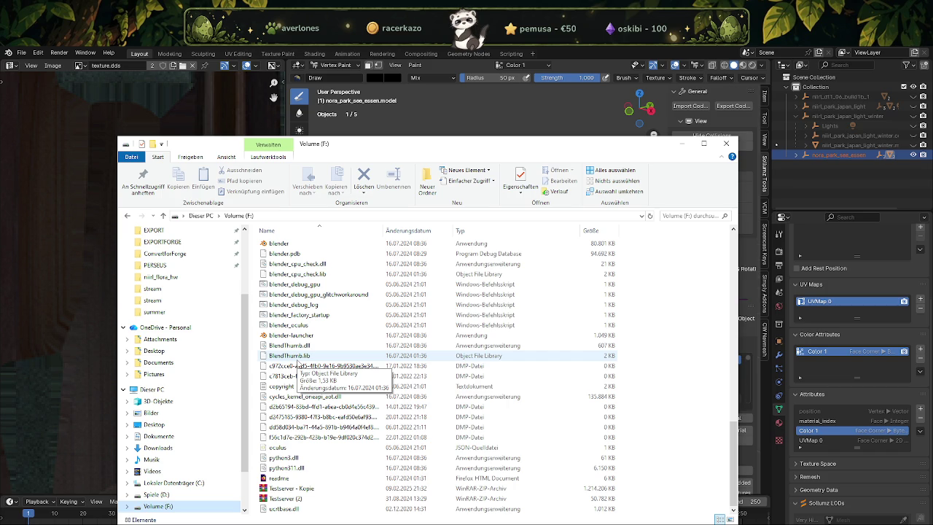
scroll(298, 361, up, 5)
scroll(314, 342, up, 5)
scroll(328, 332, up, 5)
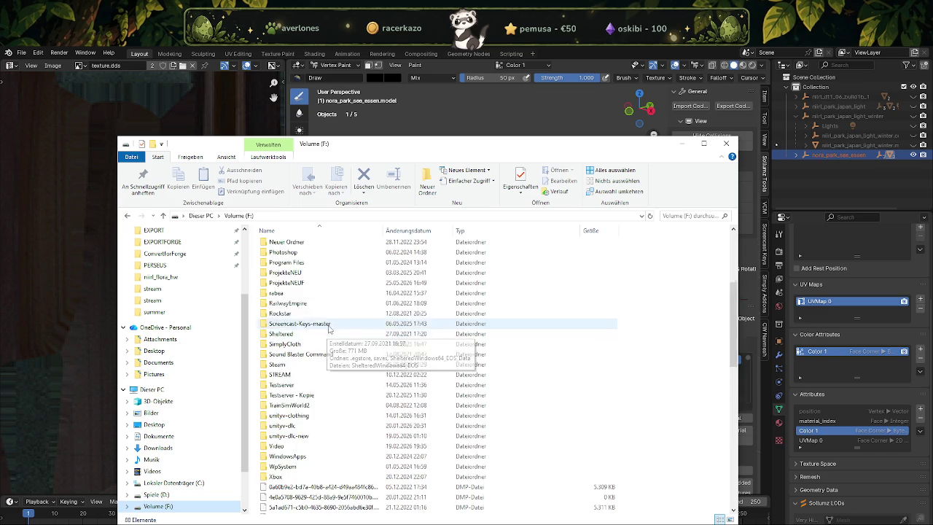
scroll(328, 330, up, 5)
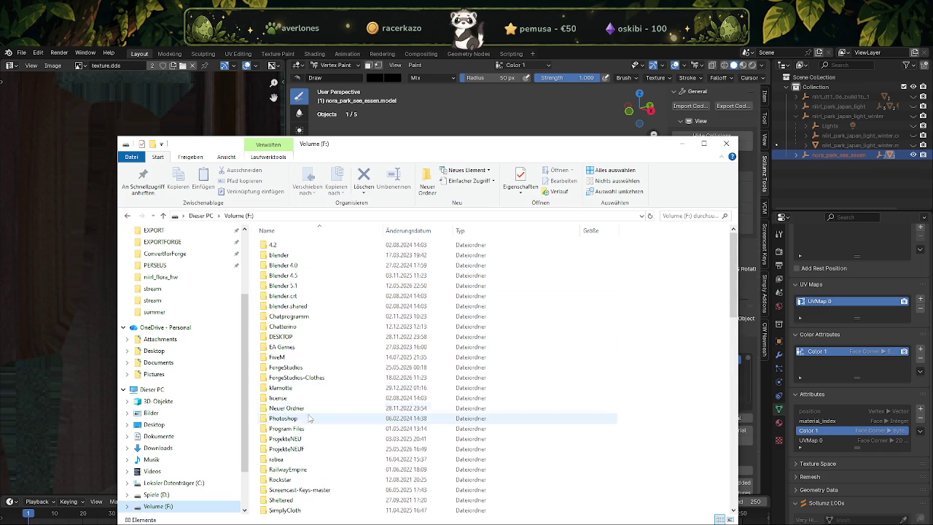
double_click(296, 448)
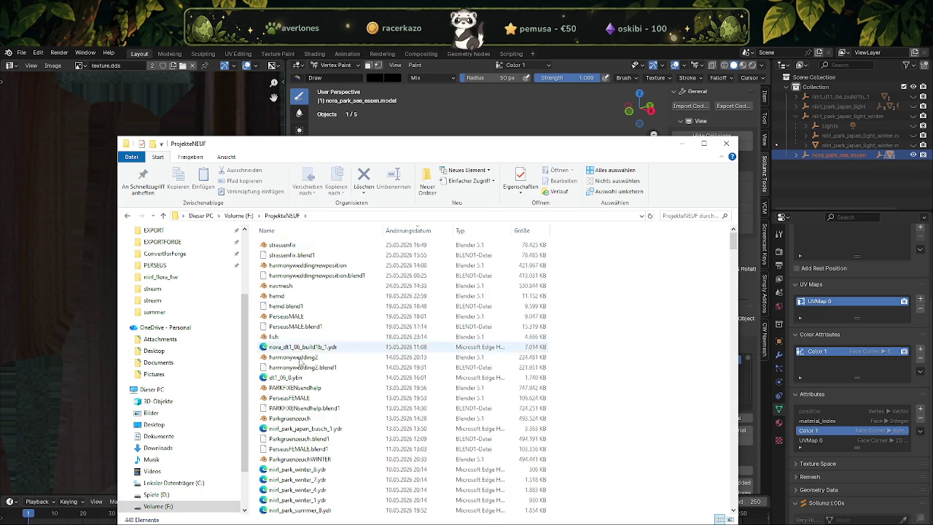
Open the optimieren folder and then its park texture folder.
scroll(299, 352, down, 8)
scroll(302, 358, down, 8)
scroll(306, 364, down, 8)
scroll(311, 371, down, 8)
scroll(311, 372, down, 3)
scroll(311, 375, down, 3)
scroll(309, 377, down, 3)
scroll(308, 380, down, 3)
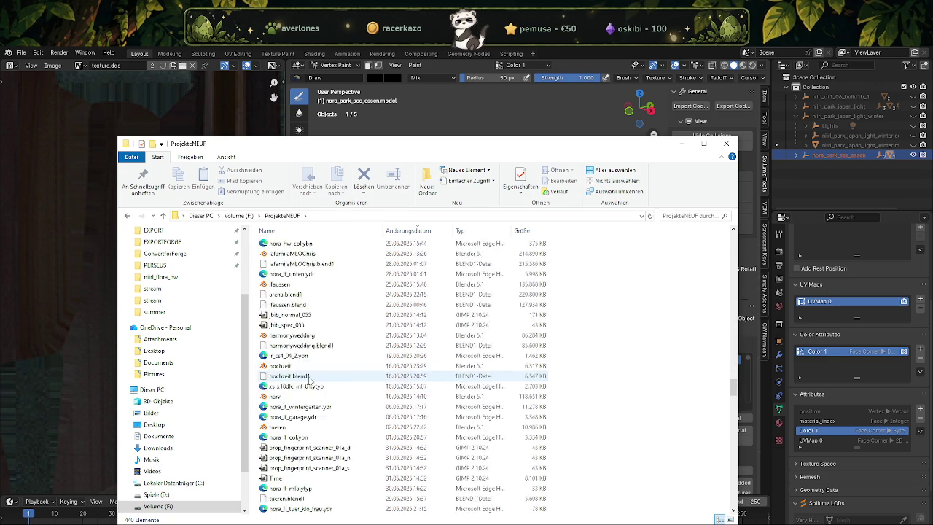
scroll(308, 381, down, 10)
scroll(296, 306, up, 3)
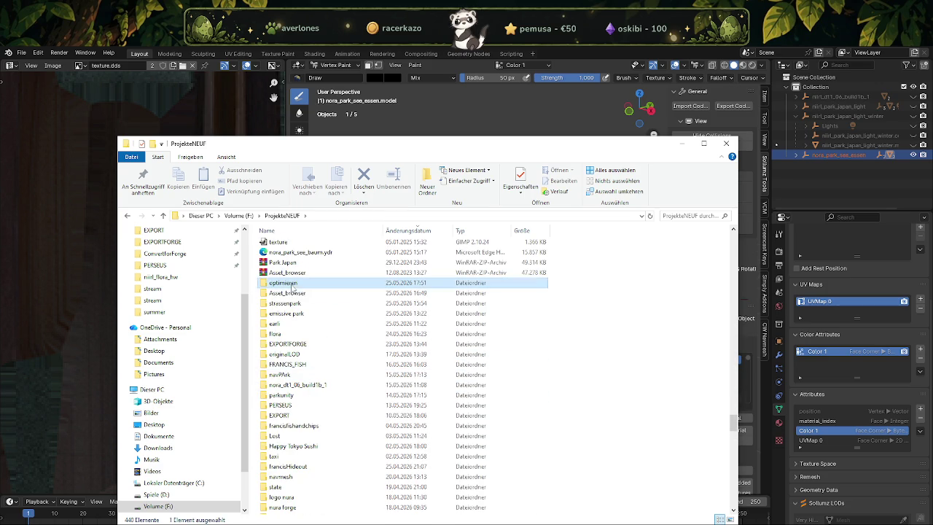
double_click(286, 283)
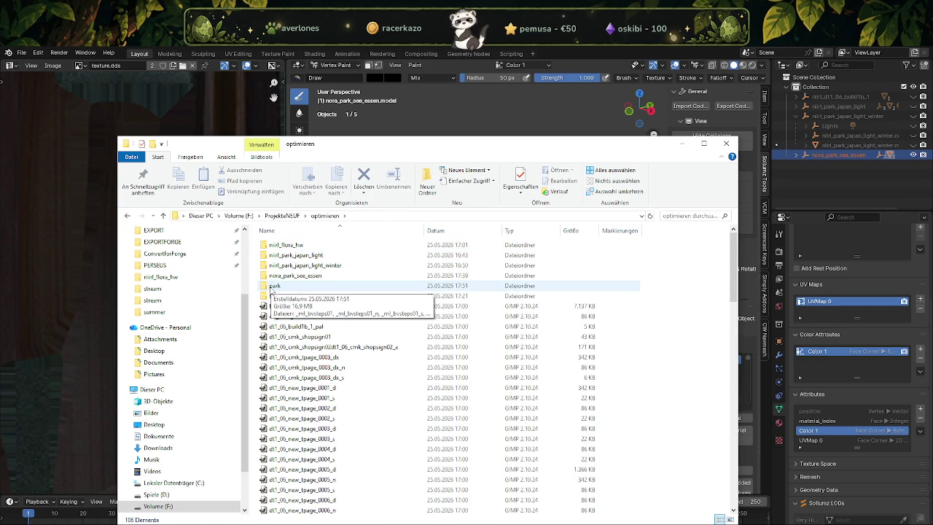
double_click(273, 288)
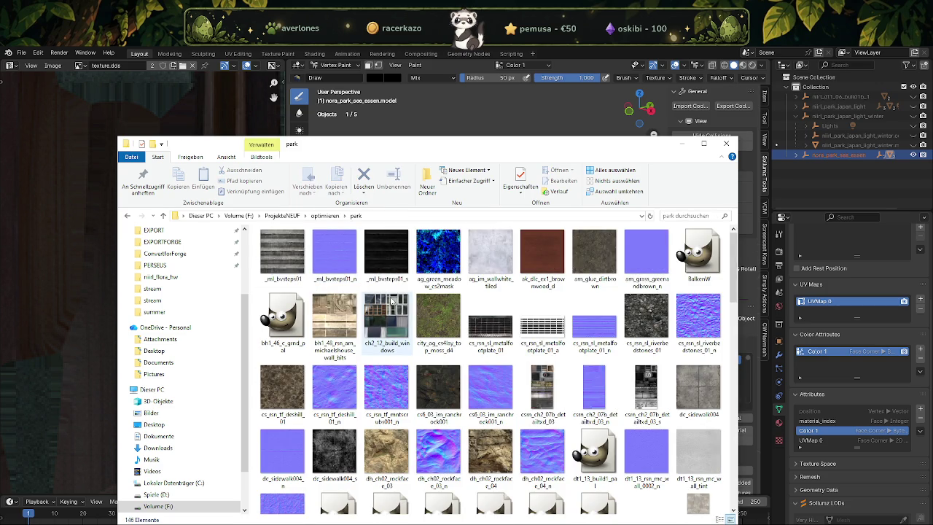
Switch the park folder to Details view with the name column widened.
right_click(256, 287)
mouse_move(306, 294)
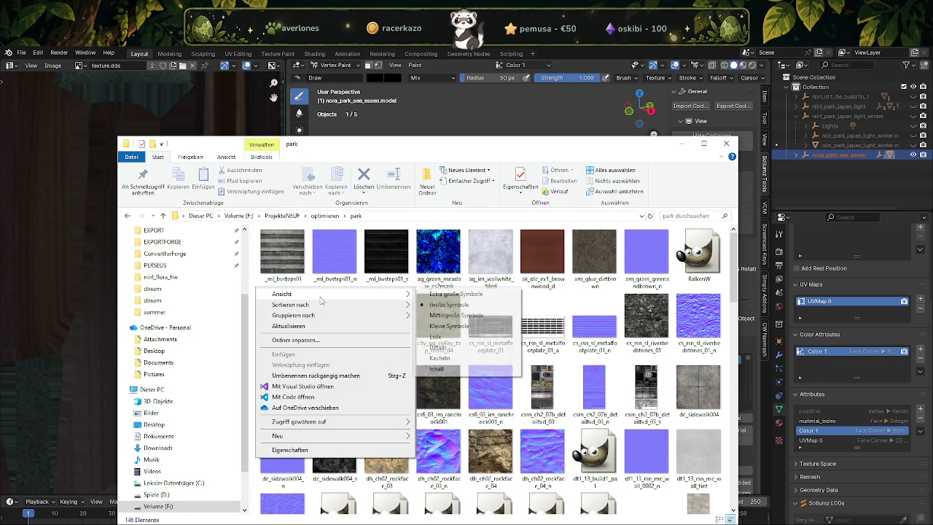
click(437, 347)
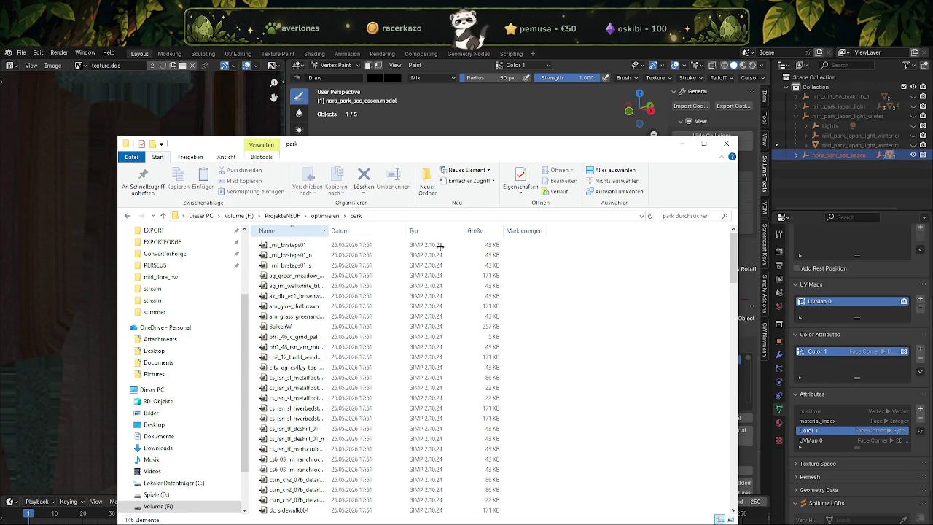
key(ctrl+KP_Add)
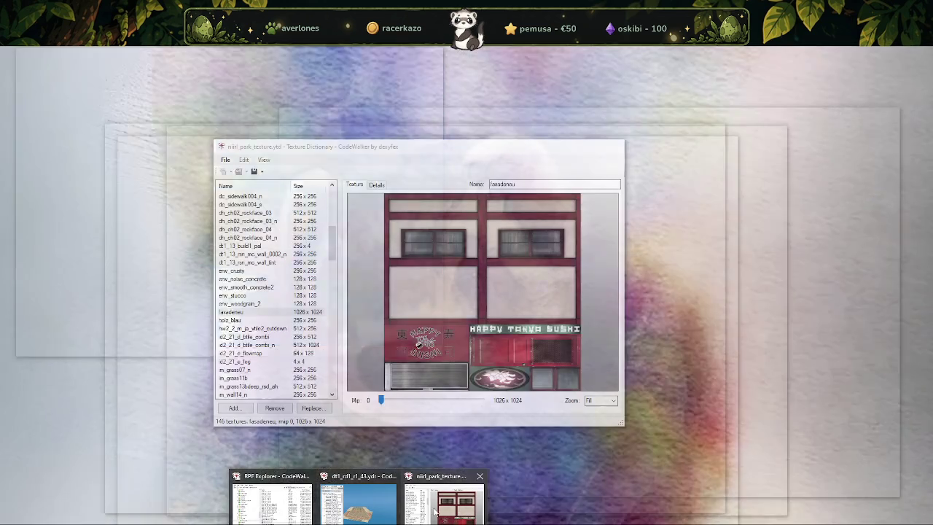
Search the park folder for 'fasade' and load fasadeneu as a DDS in GIMP.
click(389, 488)
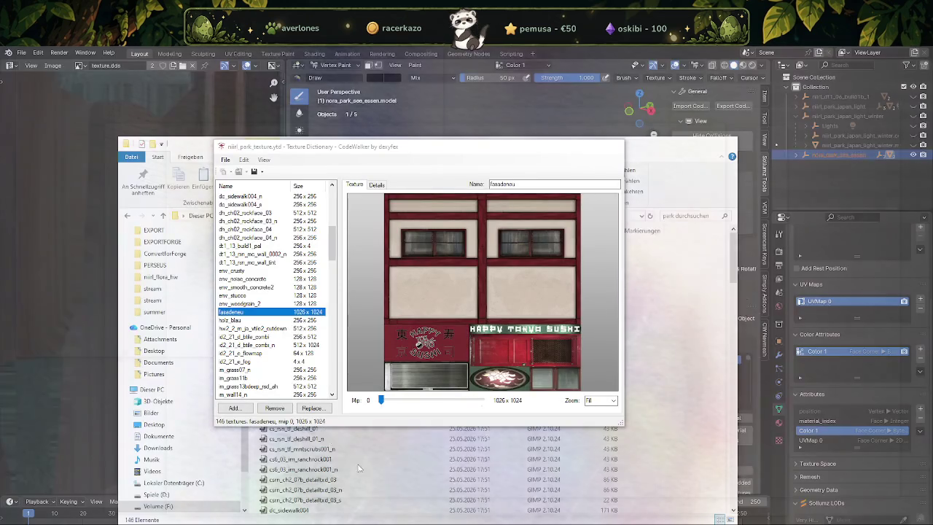
click(133, 182)
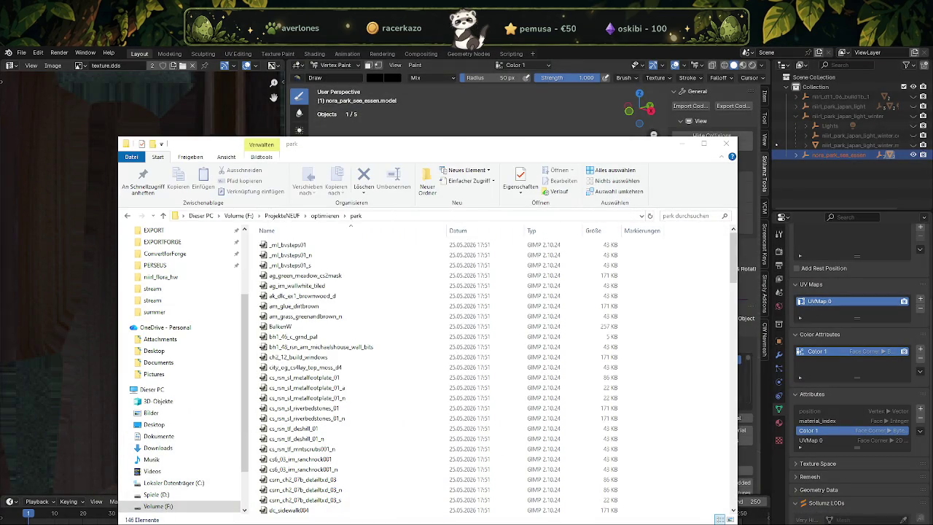
click(663, 216)
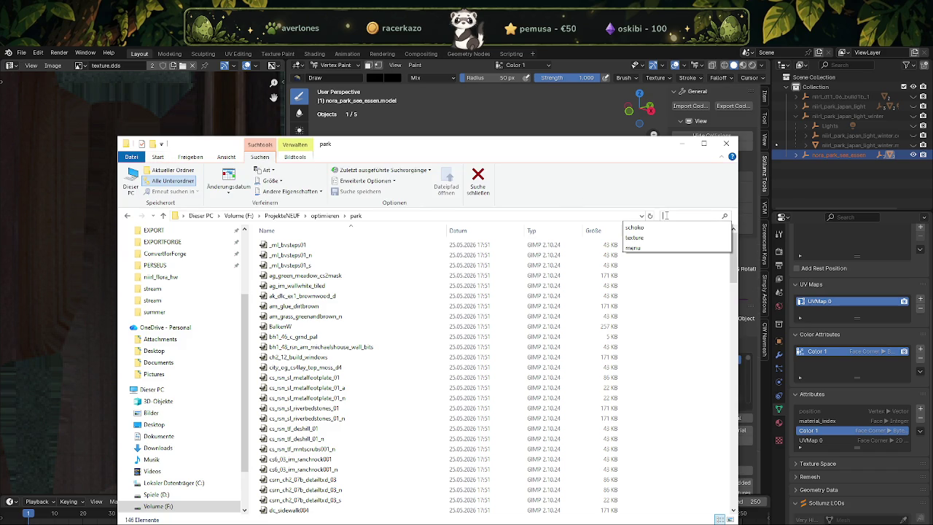
text(fasade)
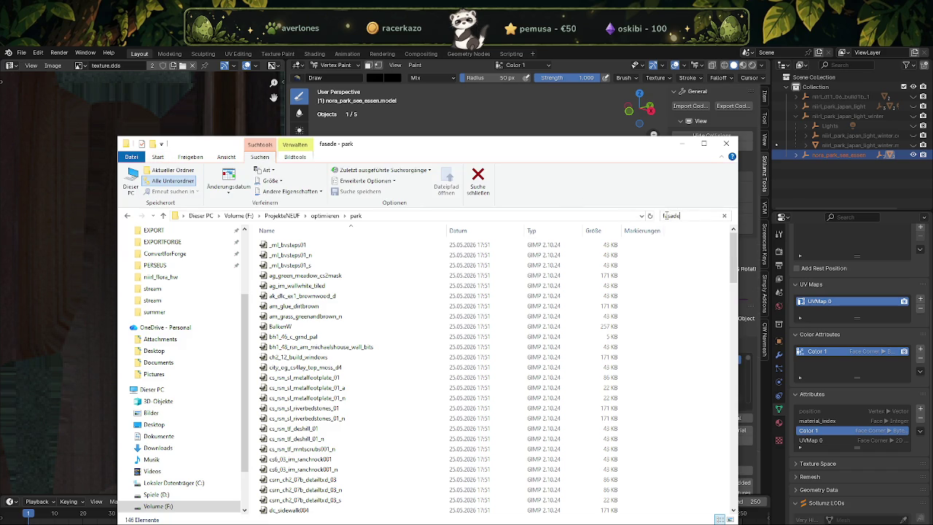
click(286, 251)
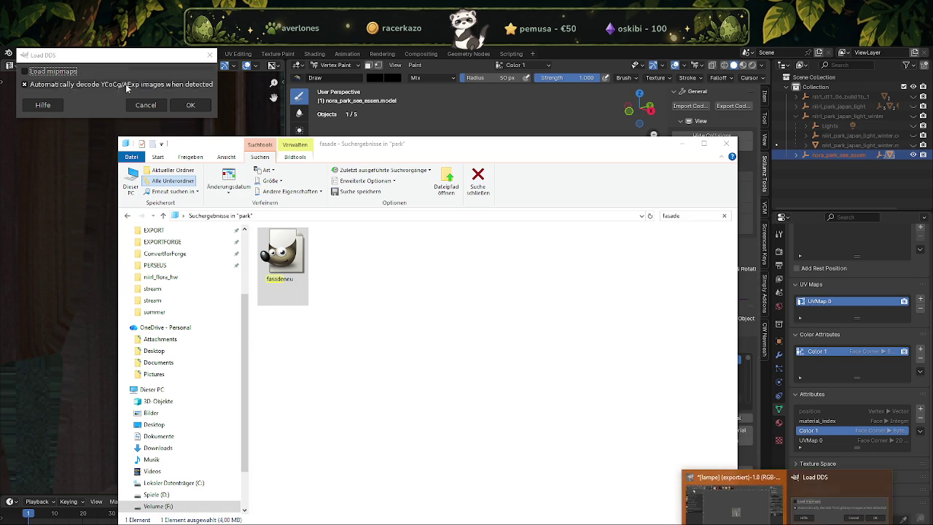
click(187, 103)
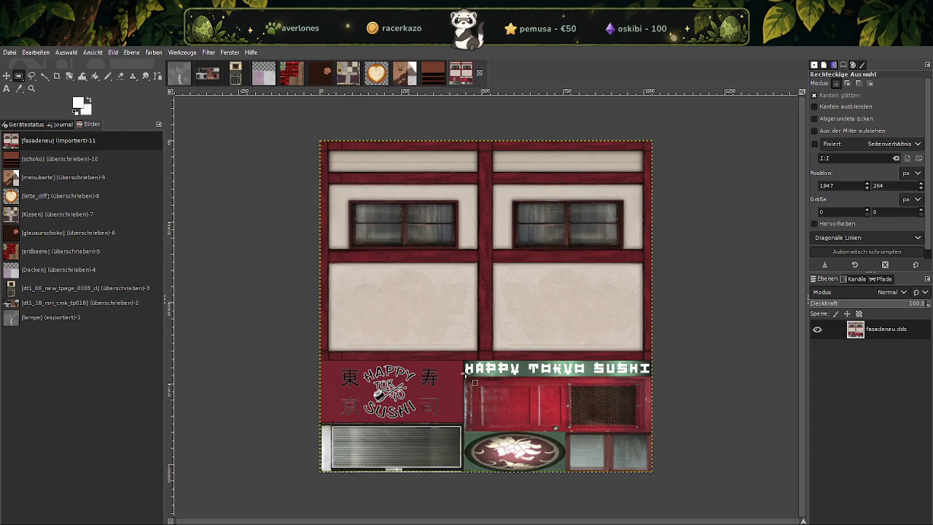
Rescale the fasadeneu image from 1026 to 1024 pixels wide.
right_click(419, 300)
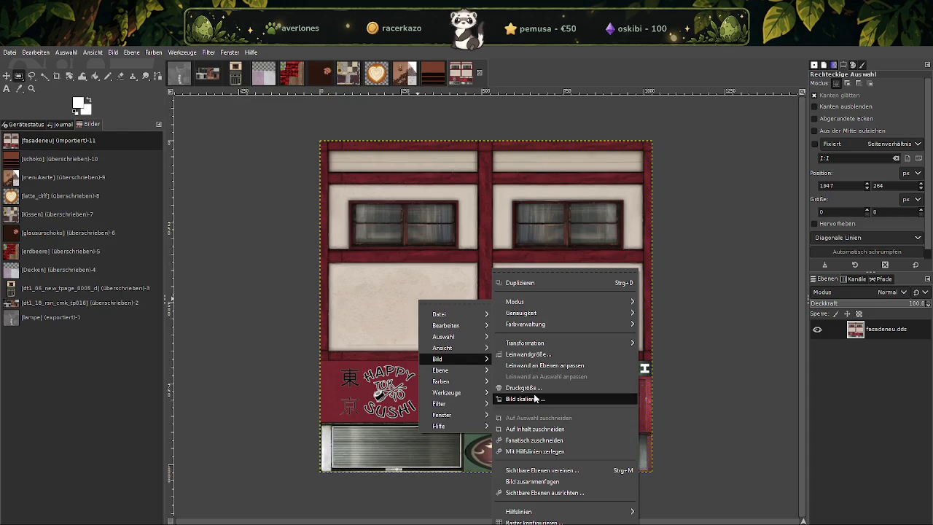
click(541, 399)
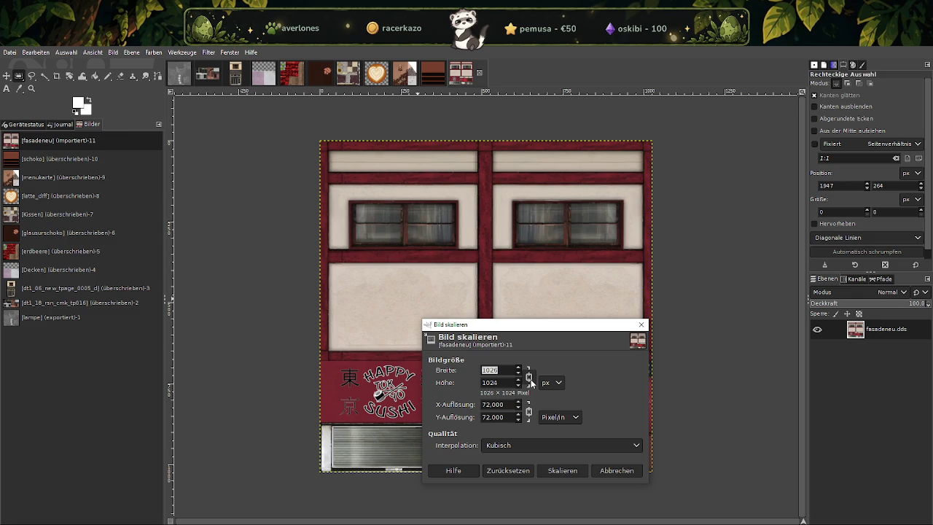
click(507, 370)
double_click(505, 383)
text(1)
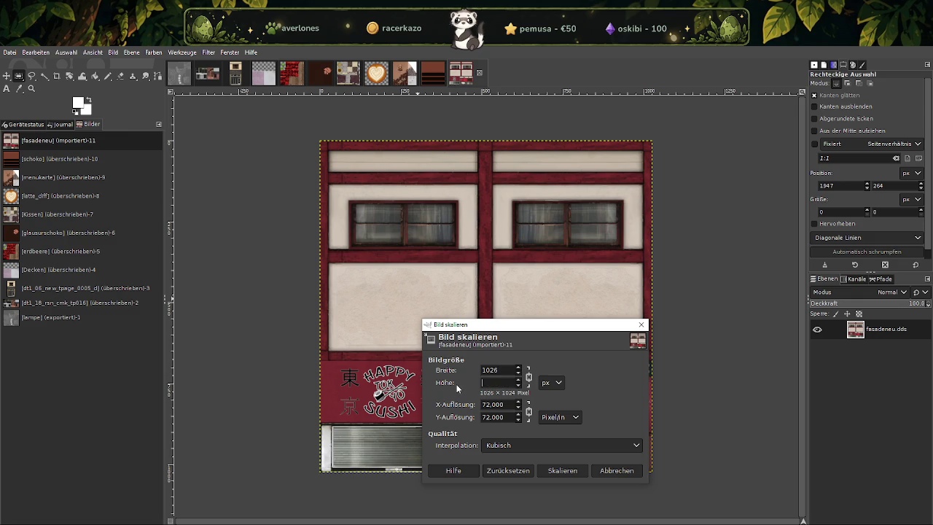
click(512, 370)
text(104)
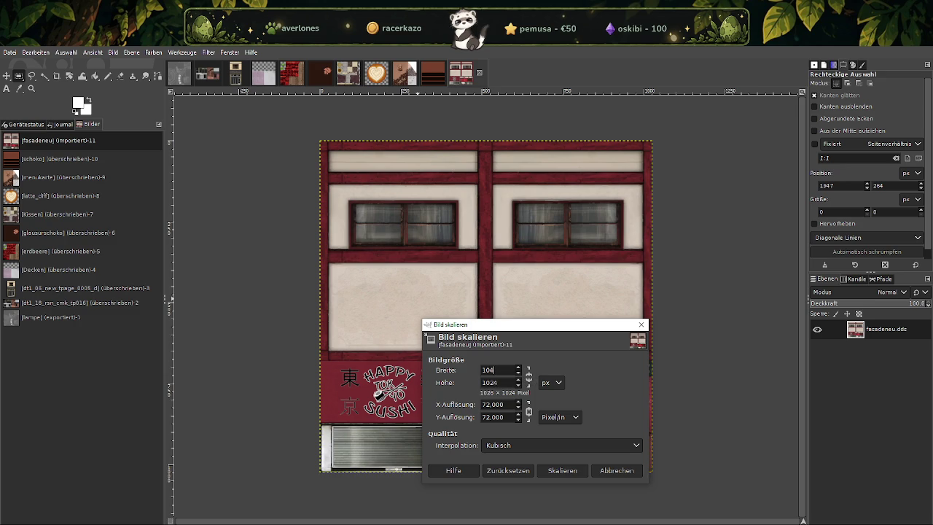
key(BackSpace)
click(562, 470)
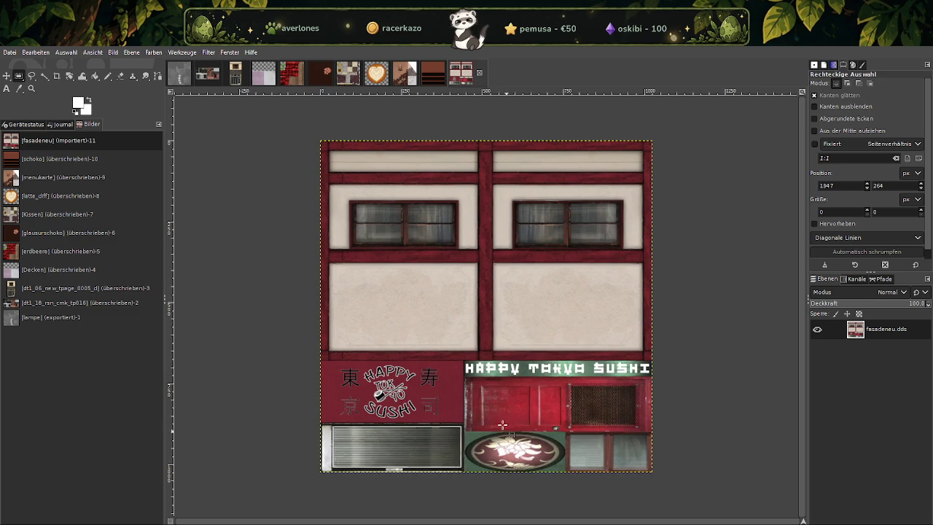
Scale the texture to 512 × 512 and overwrite fasadeneu.dds.
right_click(457, 293)
mouse_move(496, 350)
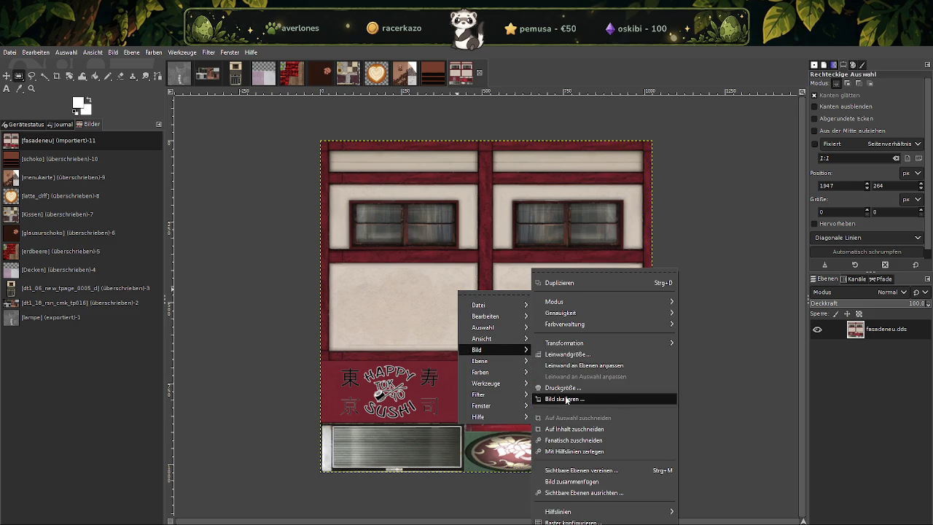
click(557, 396)
text(512)
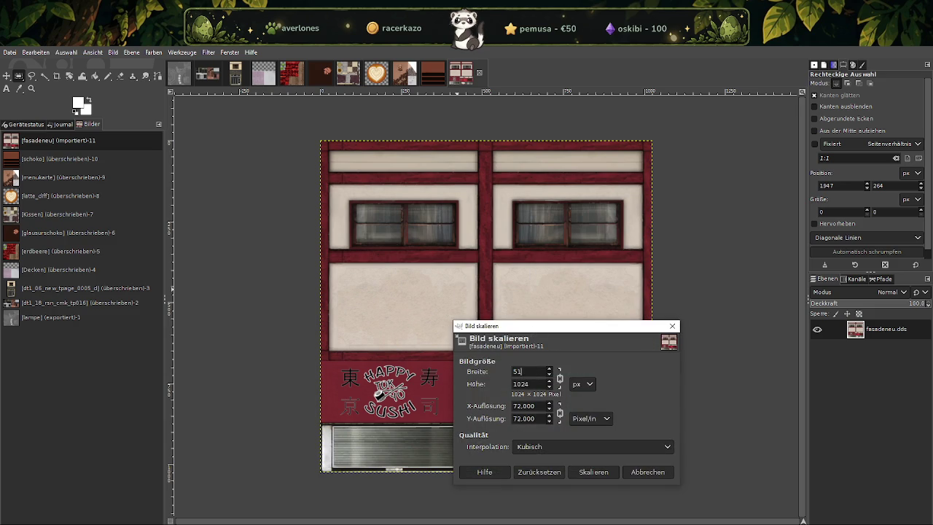
click(597, 472)
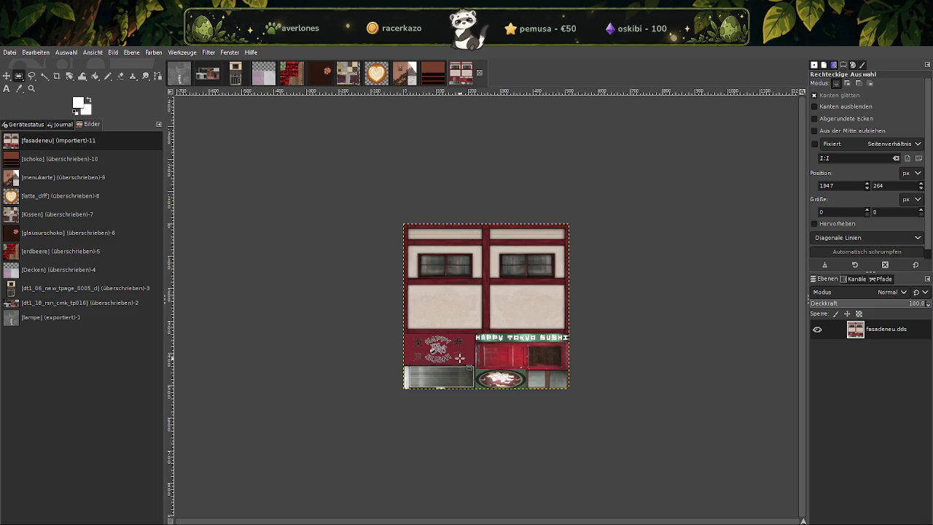
click(16, 53)
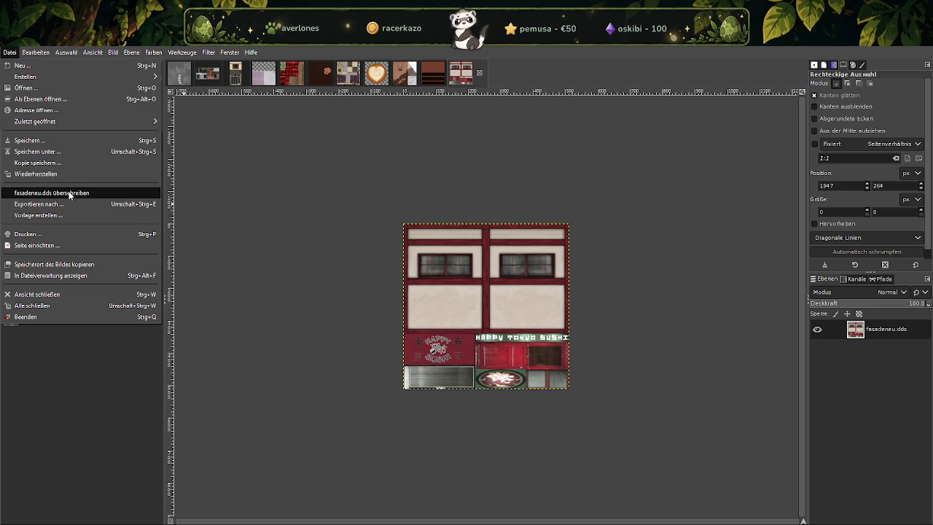
click(68, 191)
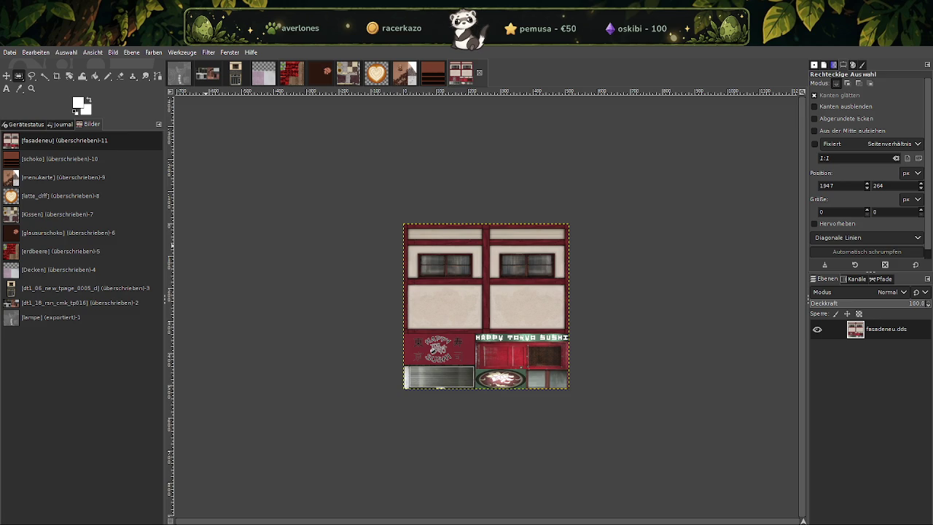
key(alt+Tab)
scroll(104, 286, down, 1)
scroll(105, 286, down, 2)
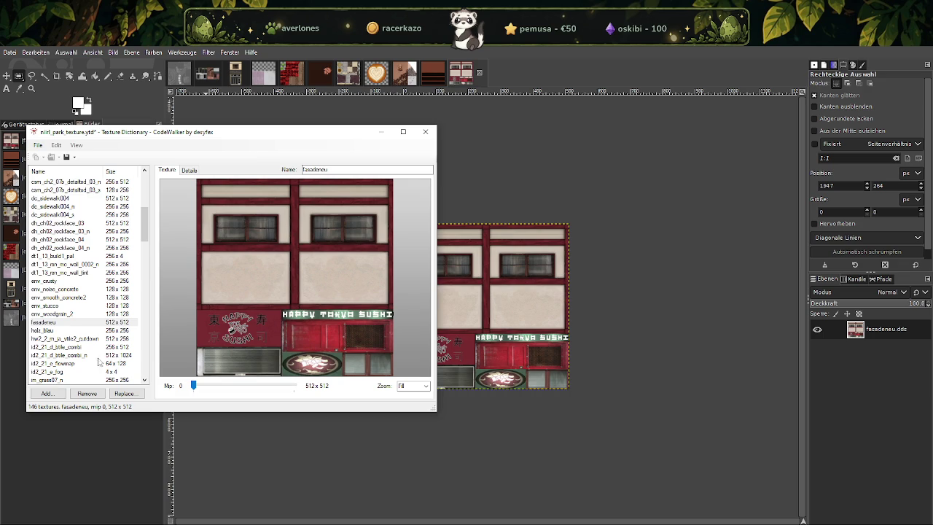
scroll(90, 360, down, 1)
click(99, 331)
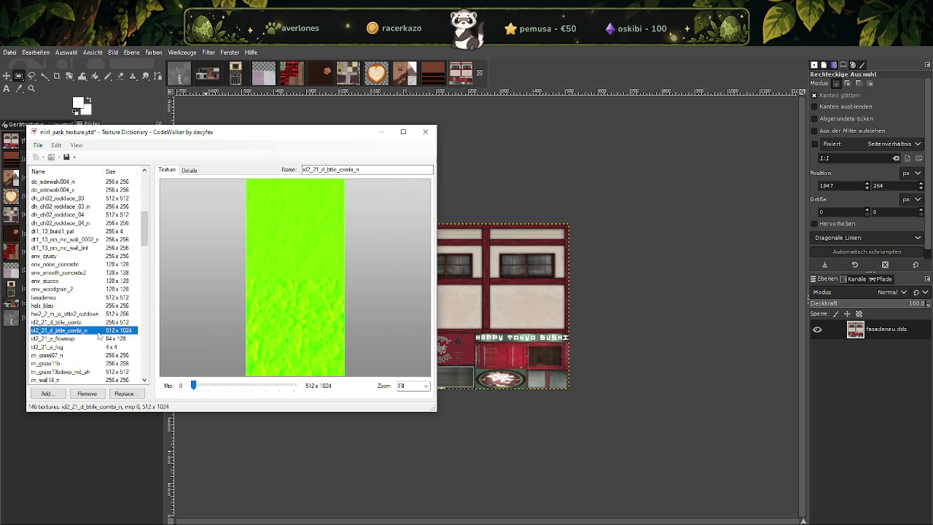
key(alt+Tab)
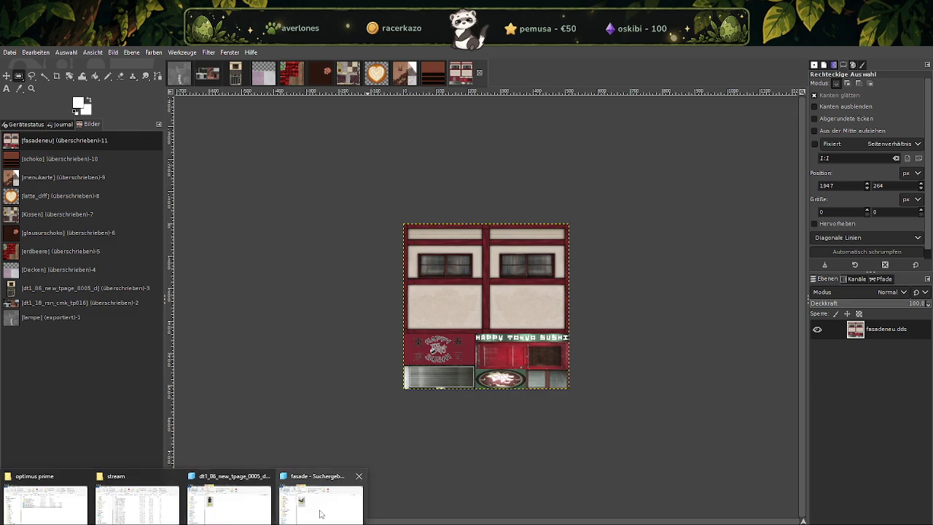
Search the park folder for id2_21_d_btile_combi_n and load it into GIMP as a DDS.
click(320, 514)
click(697, 216)
text(id2_21_d_btile_combi_n)
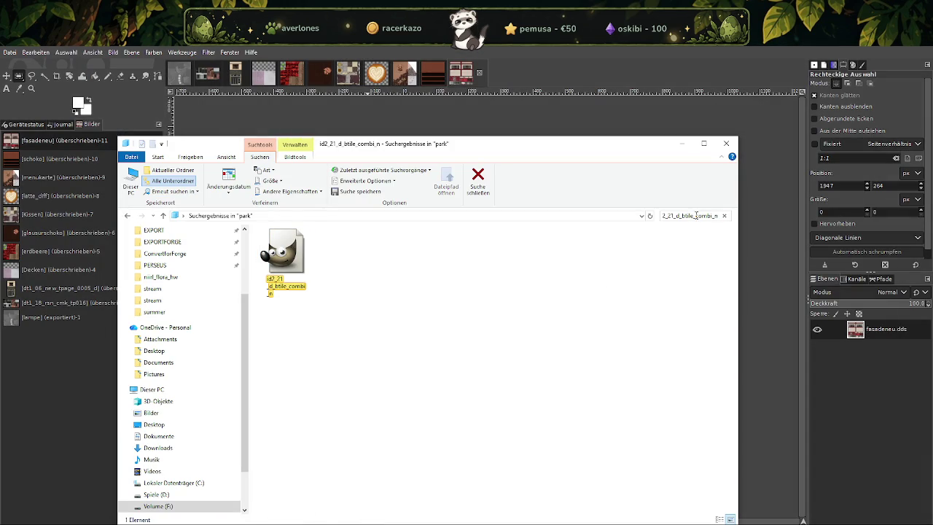
click(289, 252)
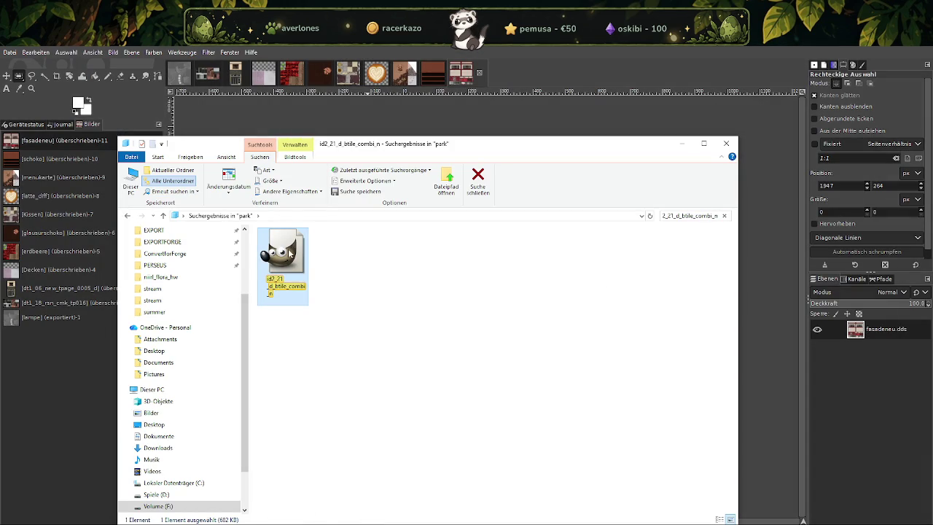
double_click(306, 283)
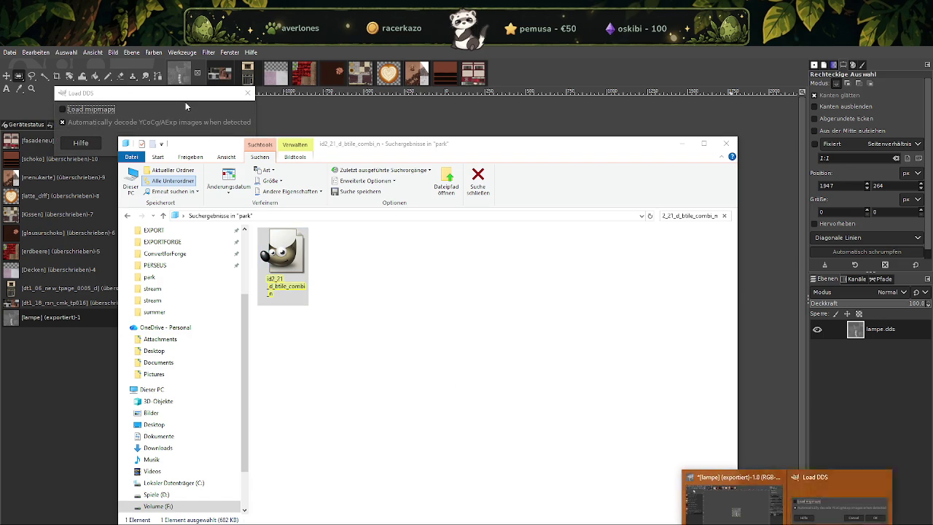
click(838, 503)
key(Return)
click(386, 125)
Resize the normal map to width 128 with linked proportions, then overwrite id2_21_d_btile_combi_n.dds.
right_click(467, 280)
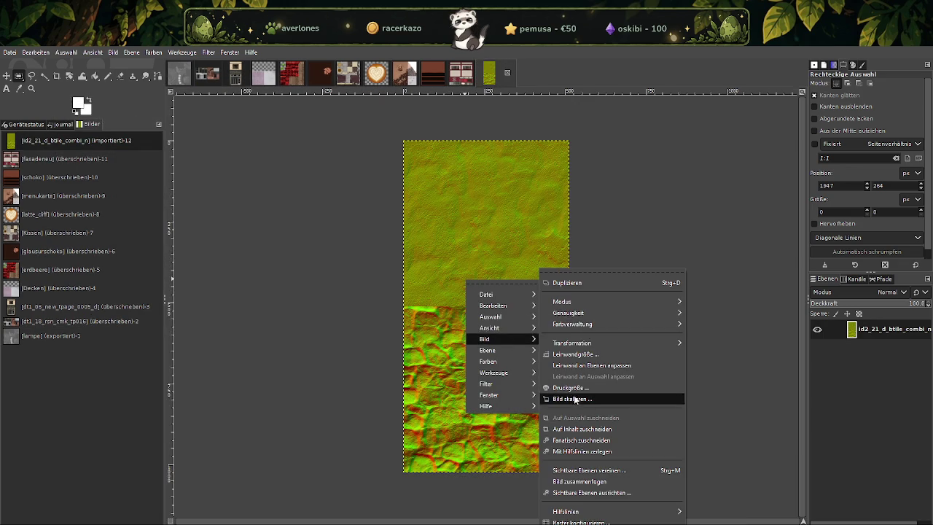
mouse_move(484, 338)
click(608, 396)
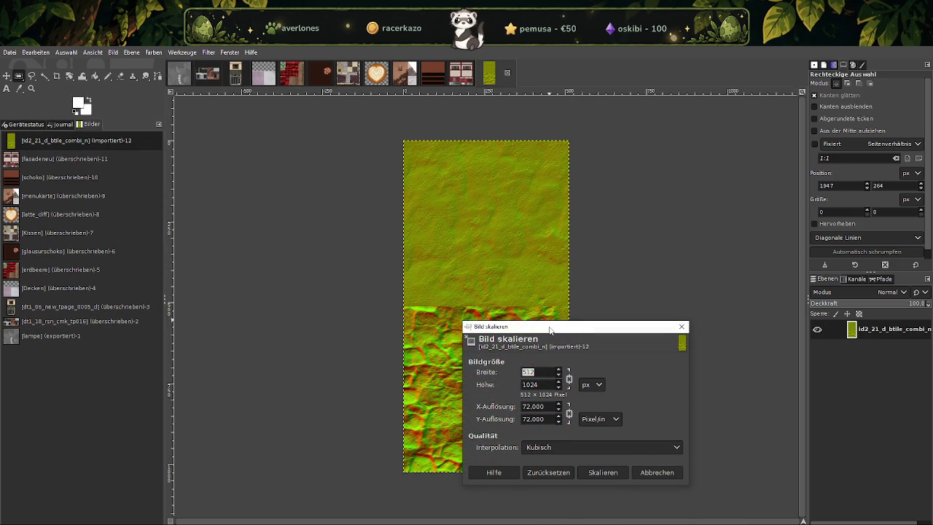
text(128)
key(Tab)
click(604, 472)
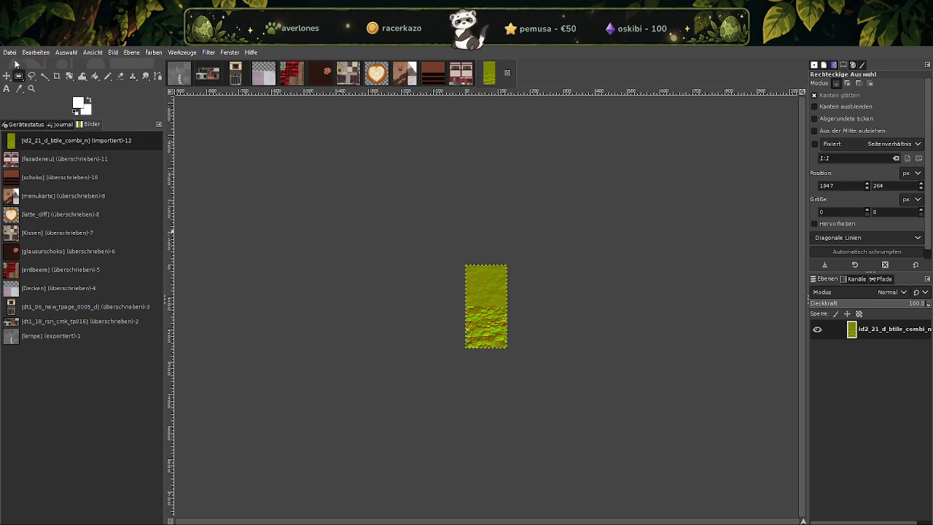
click(10, 52)
click(93, 193)
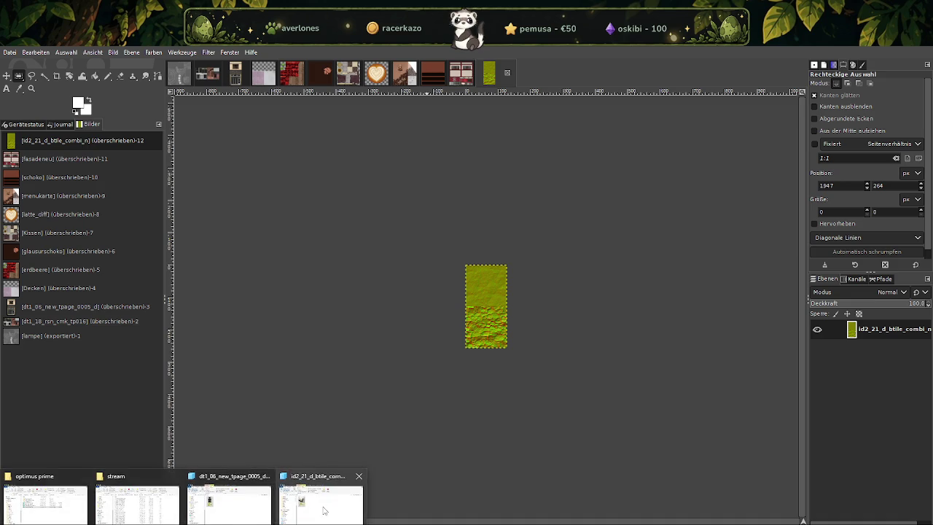
Search the park folder for kt1_17_a_tpage_d and import the result into GIMP via Load DDS.
click(313, 506)
click(696, 215)
text(kt1_17_a_tpage_d)
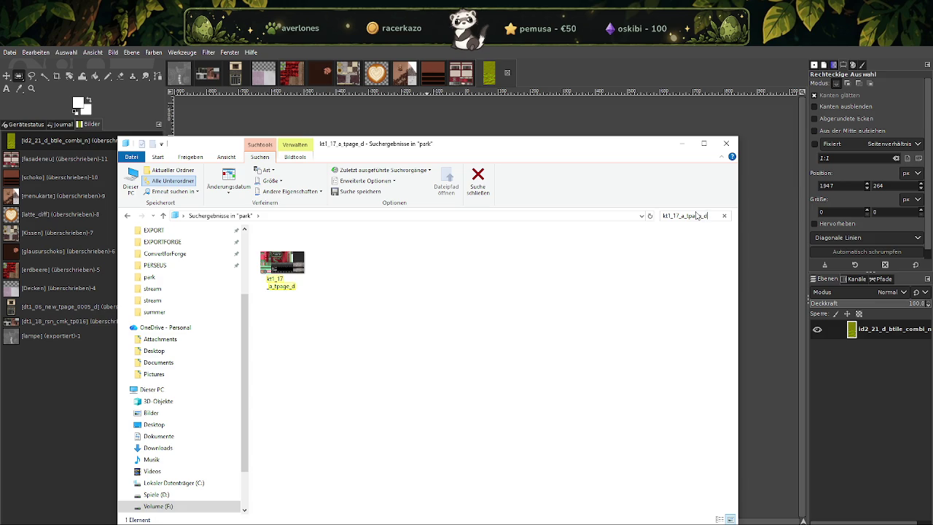
click(282, 264)
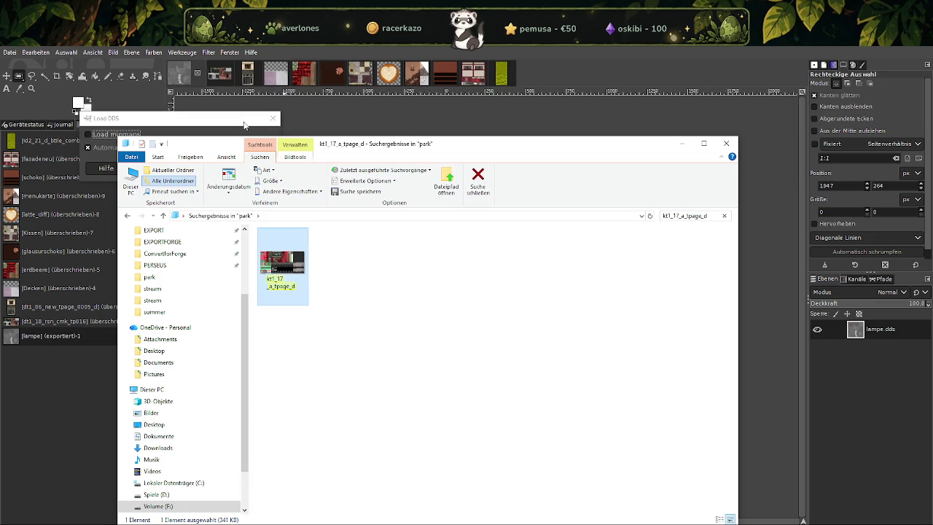
click(250, 168)
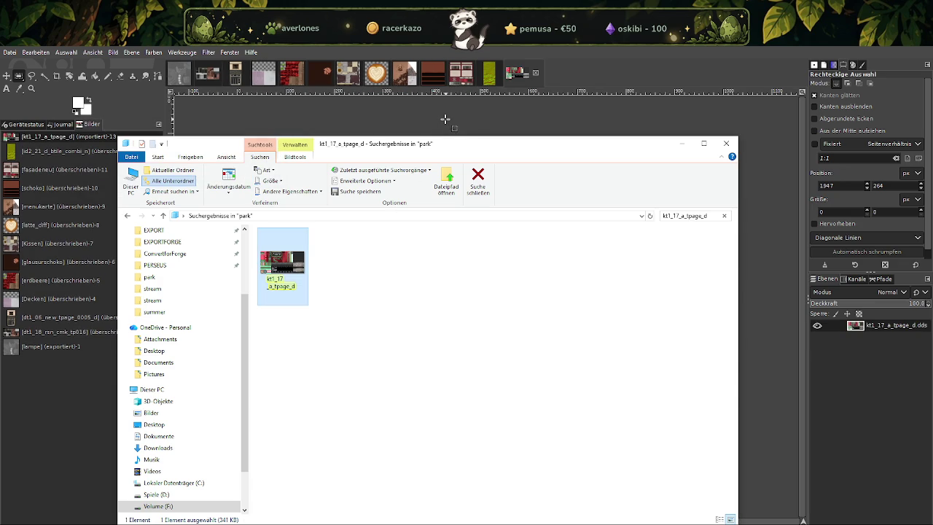
Scale the kt1_17_a_tpage_d image to width 512, giving 512 × 256.
click(446, 118)
right_click(441, 290)
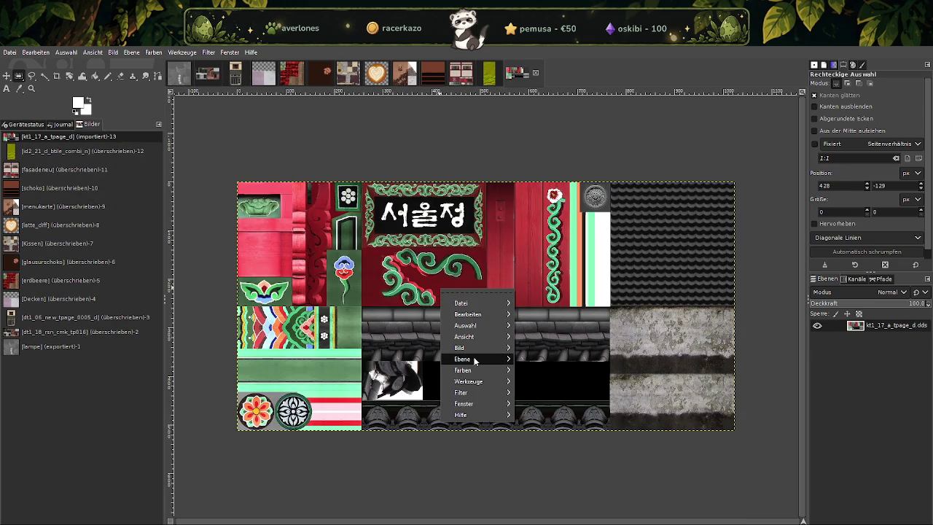
mouse_move(460, 348)
click(557, 399)
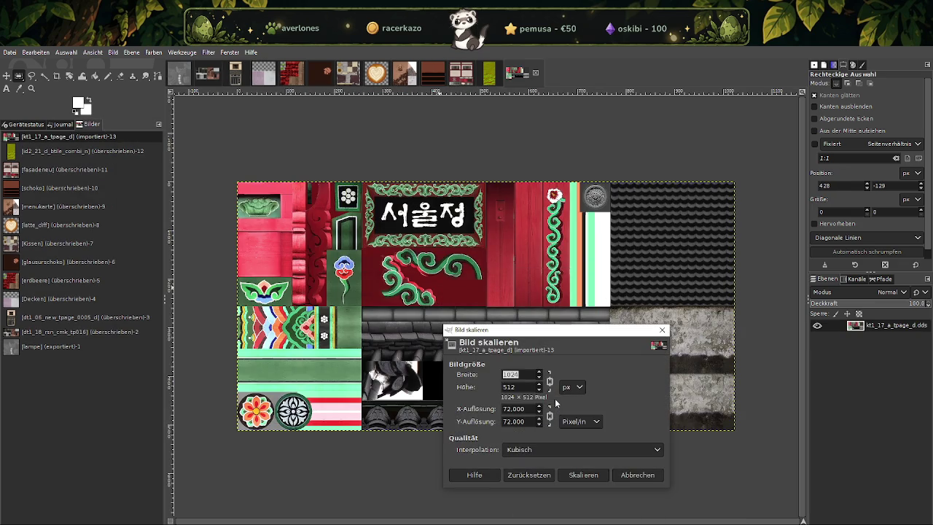
text(512)
click(585, 475)
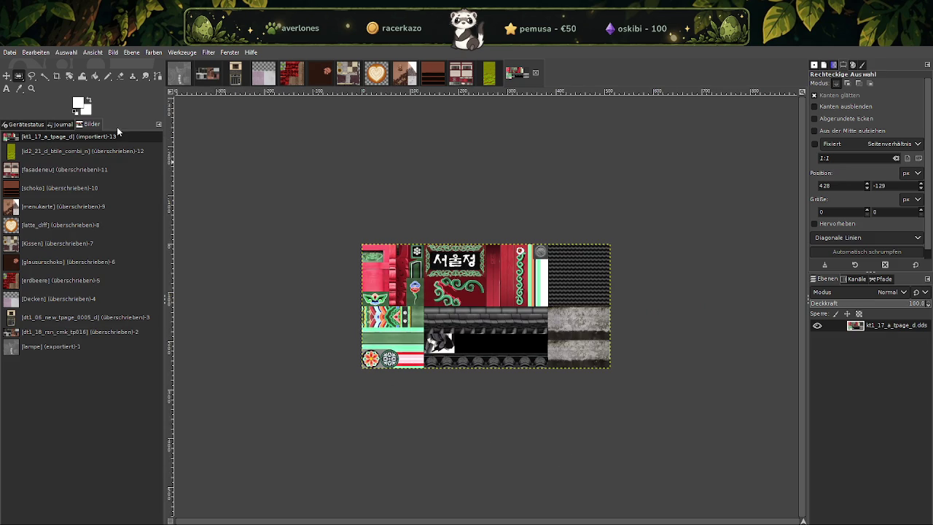
Overwrite kt1_17_a_tpage_d.dds with the scaled image and return to the Explorer search.
click(10, 53)
click(70, 194)
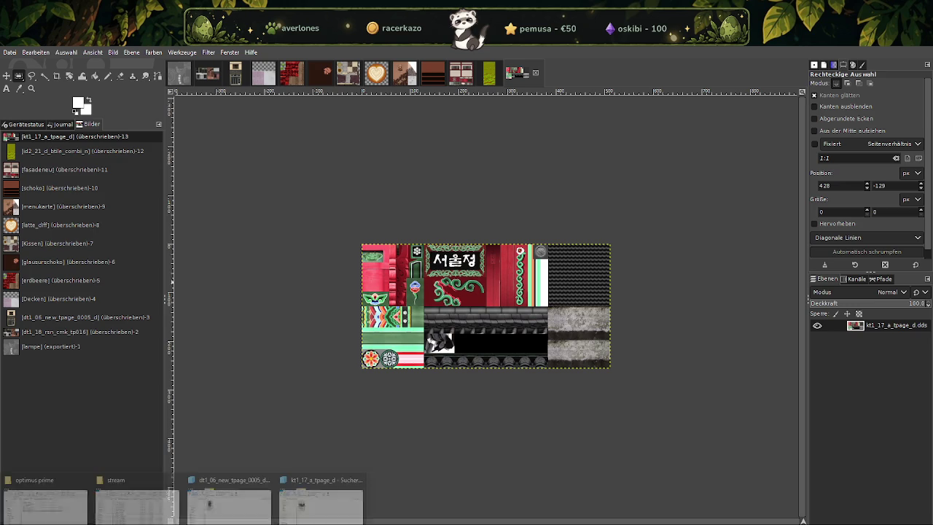
click(322, 499)
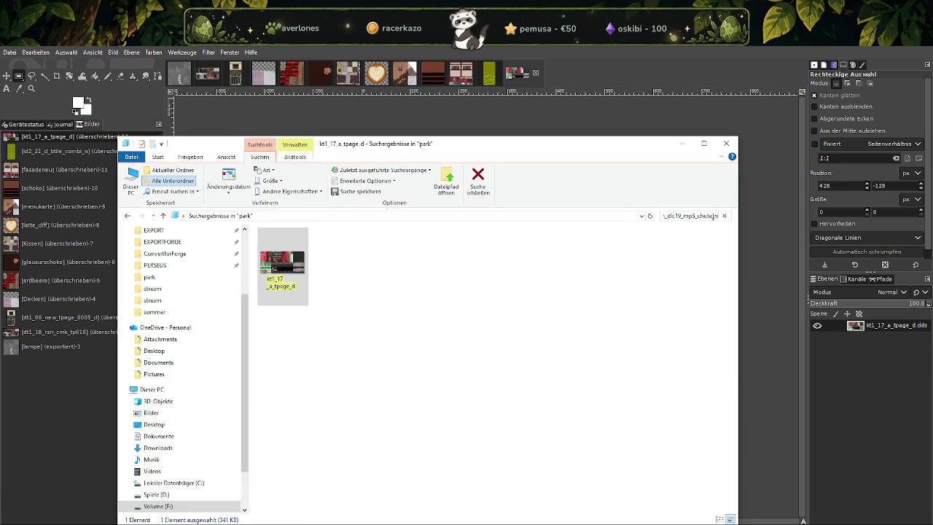
Load nh_dlc19_mp3_chute_n from the park search results into GIMP via Load DDS.
click(290, 257)
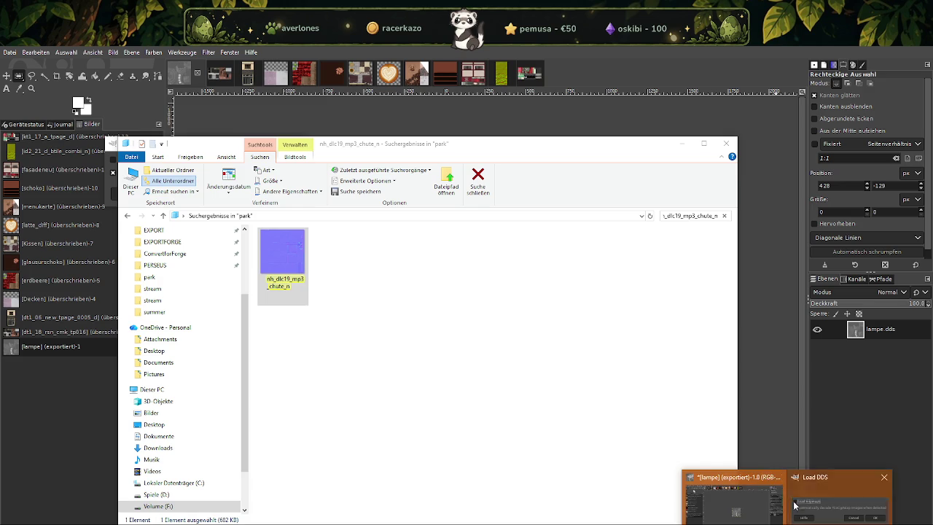
click(276, 192)
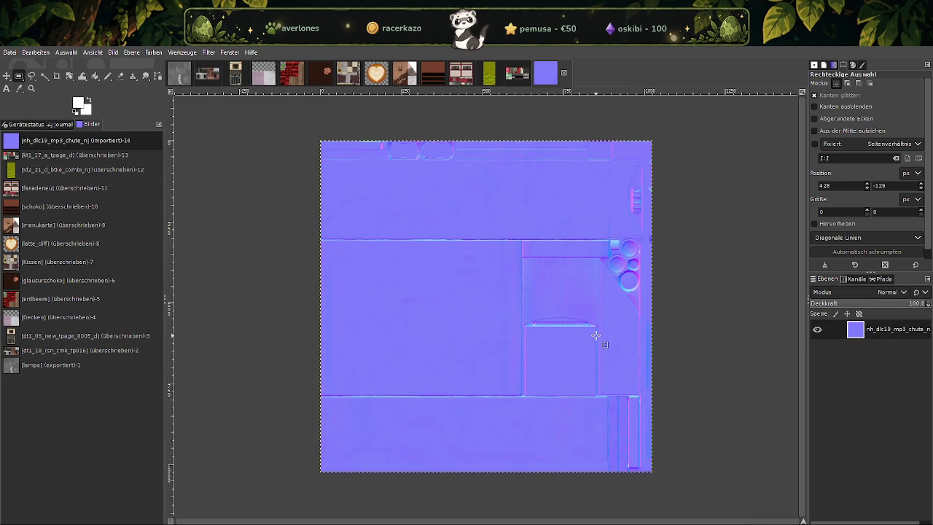
Scale nh_dlc19_mp3_chute_n to width 128 with Bild skalieren, then overwrite nh_dlc19_mp3_chute_n.dds.
right_click(497, 288)
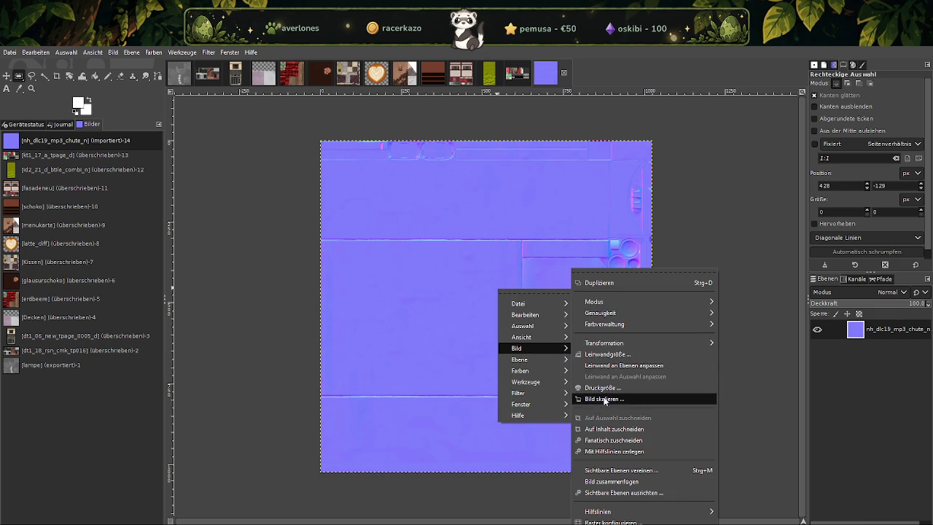
mouse_move(532, 348)
click(604, 401)
text(128)
click(625, 474)
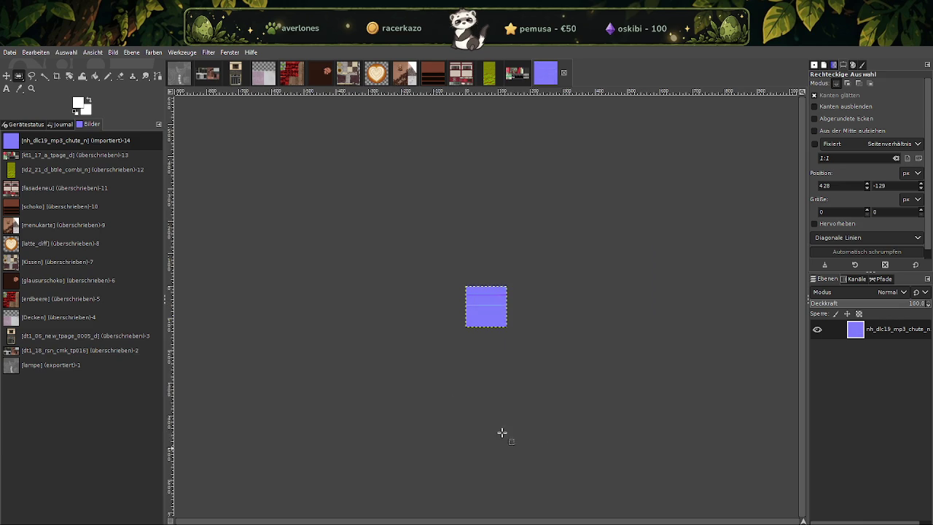
click(11, 52)
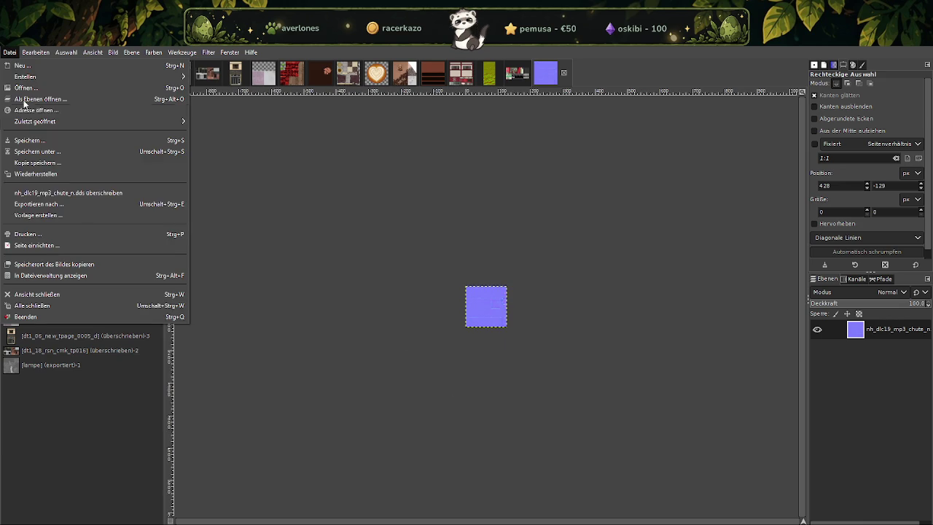
click(69, 192)
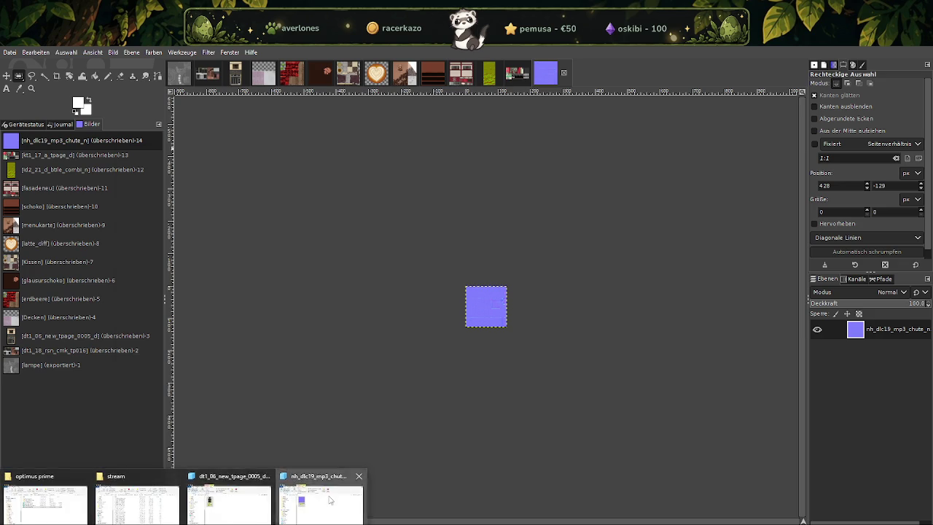
Search the park folder for rsn_os_bridge_ntemp and import it into GIMP via Load DDS.
click(226, 503)
click(699, 216)
text(rsn_os_bridge_ntemp)
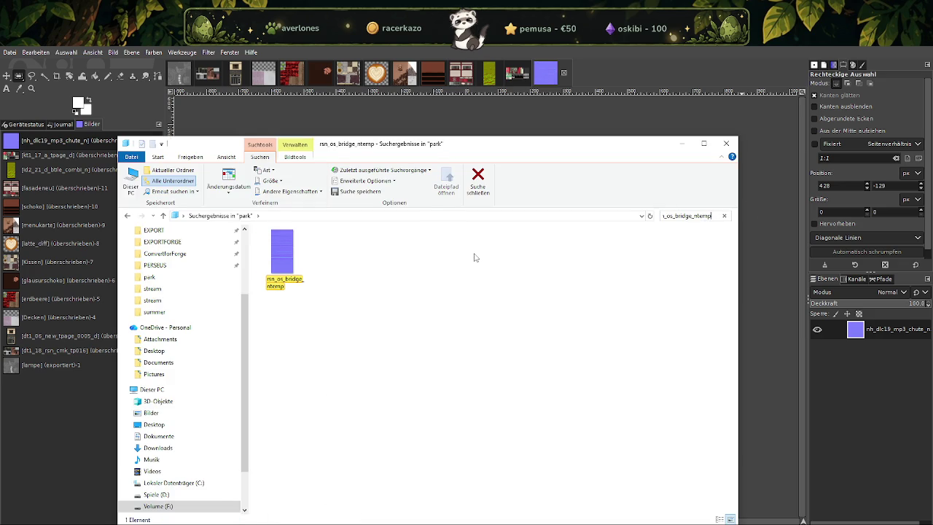
click(287, 254)
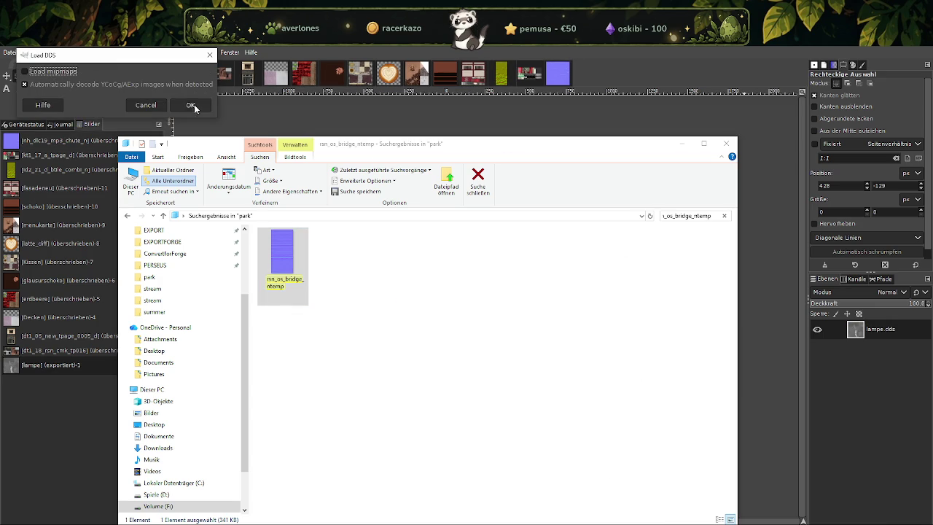
click(190, 104)
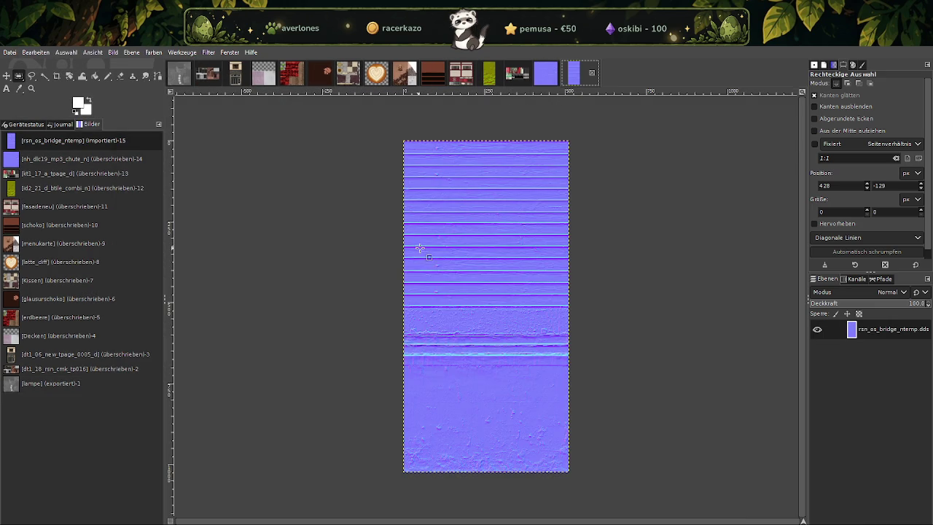
right_click(423, 251)
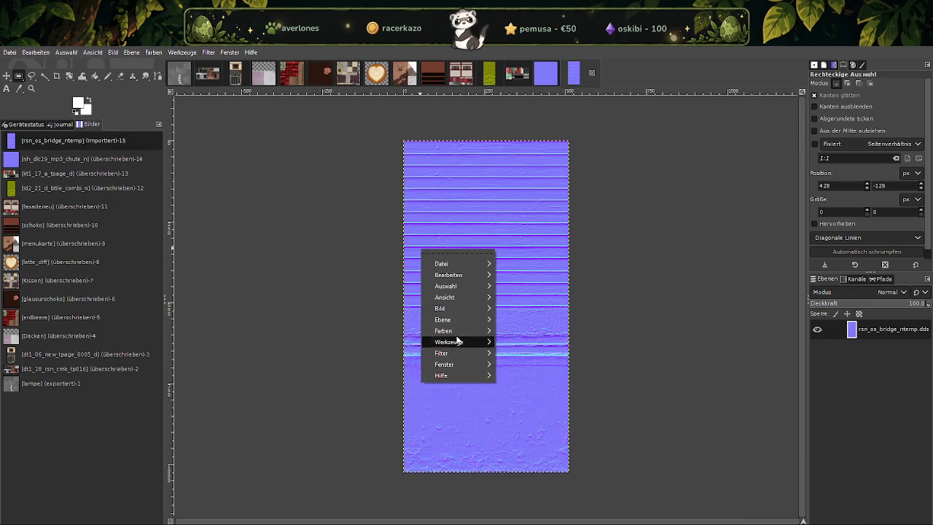
Scale rsn_os_bridge_ntemp to width 128, giving 128 × 256.
mouse_move(441, 308)
click(528, 397)
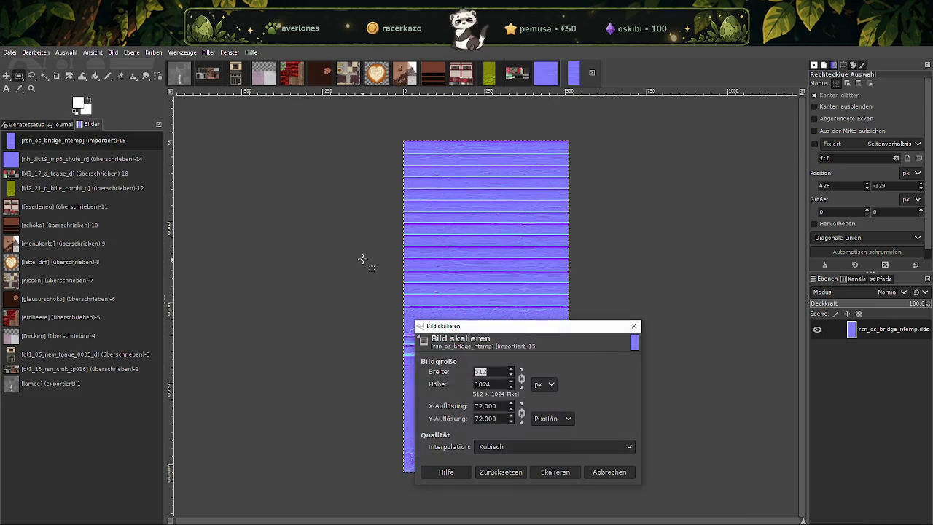
text(128)
key(Tab)
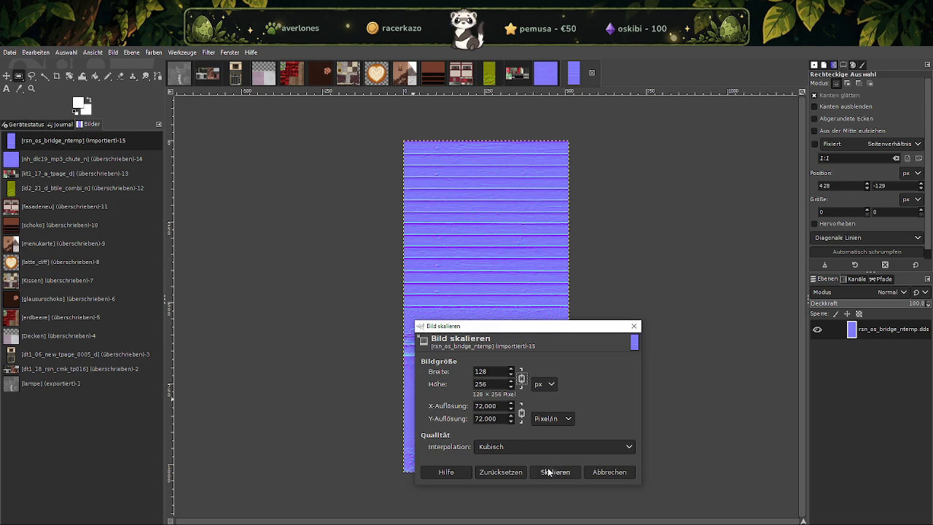
click(549, 471)
Overwrite rsn_os_bridge_ntemp.dds with the scaled image and return to the Explorer search.
click(9, 52)
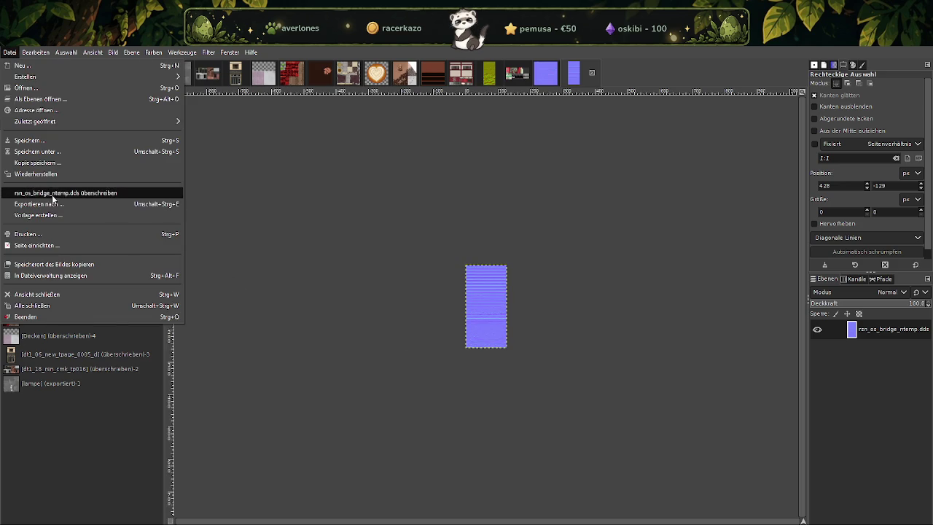
click(51, 193)
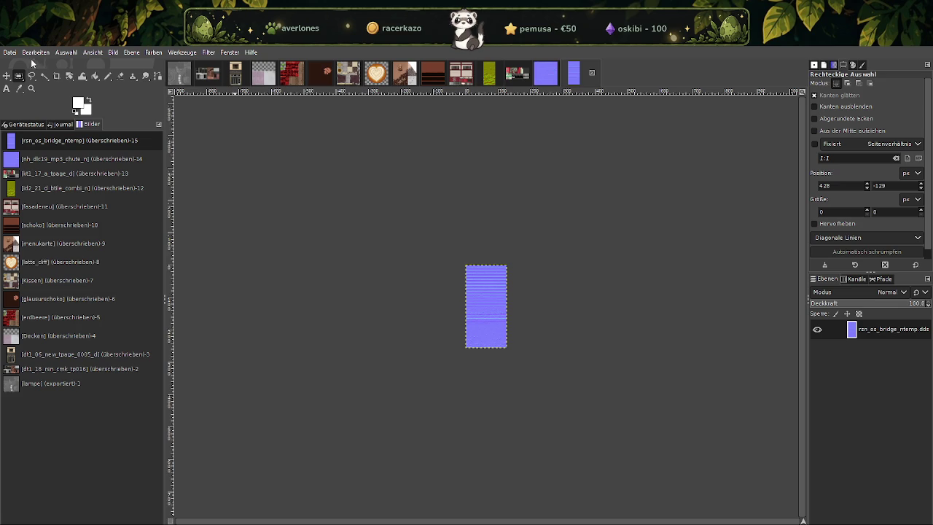
click(314, 502)
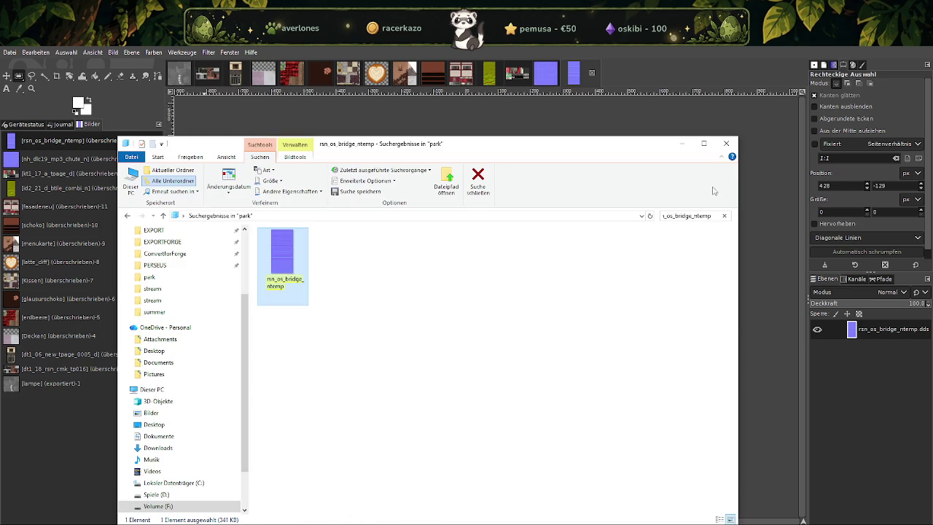
Change the park search to rsn_os_bridgetemp and load the result into GIMP via Load DDS.
key(BackSpace)
key(BackSpace)
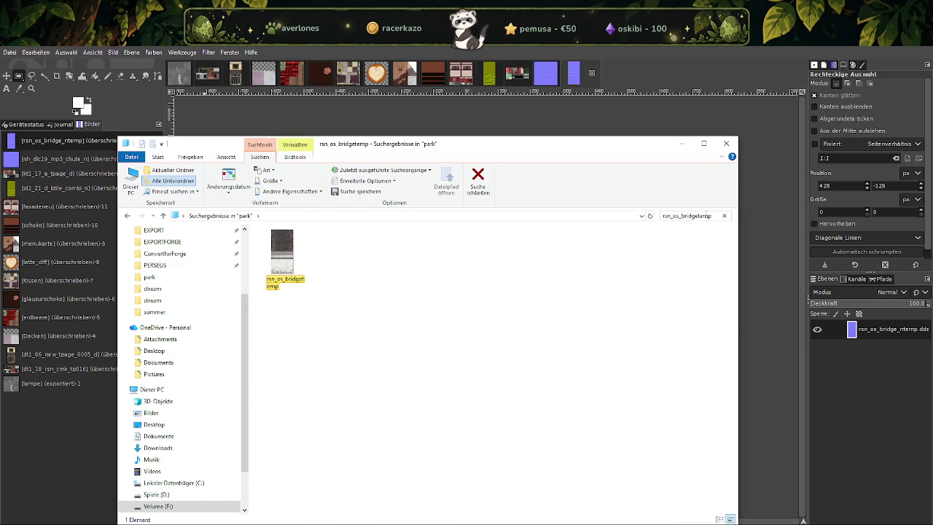
click(282, 255)
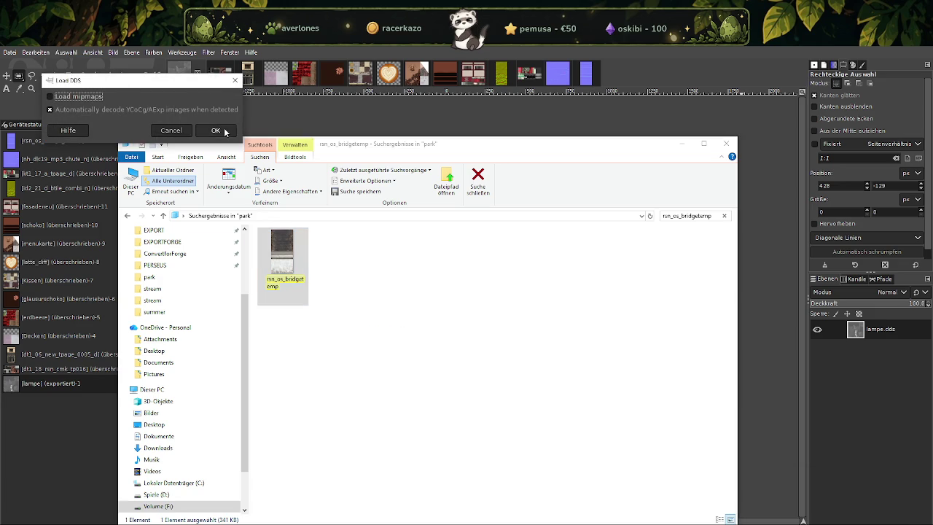
click(213, 130)
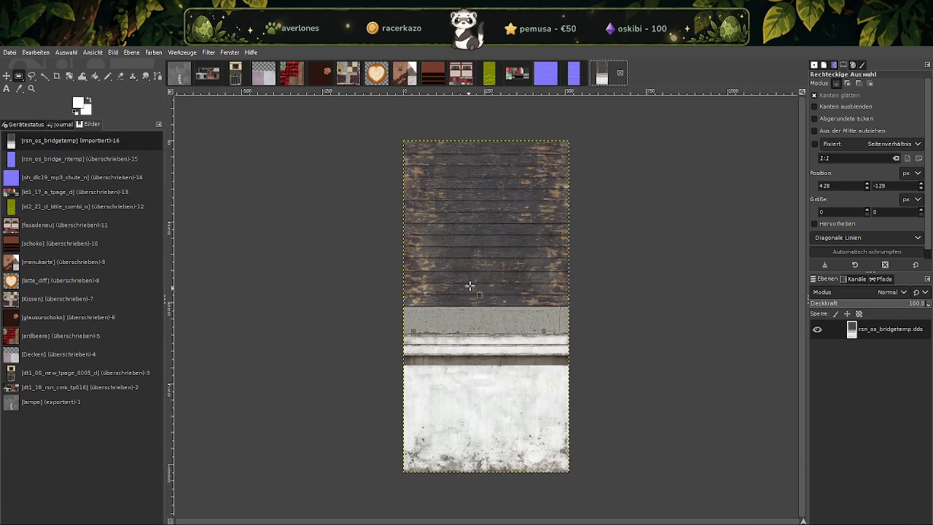
Scale rsn_os_bridgetemp to height 512, giving 256 × 512.
right_click(472, 290)
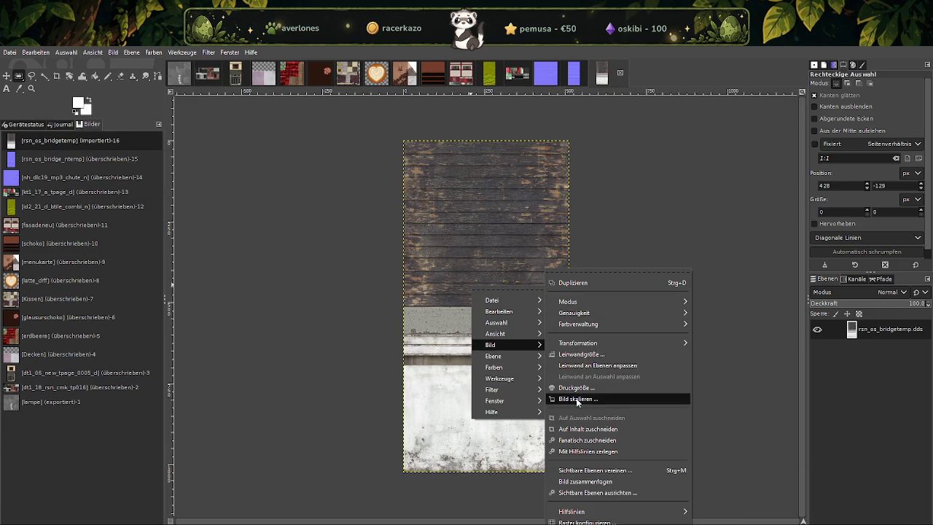
mouse_move(503, 344)
click(583, 396)
double_click(542, 386)
text(512)
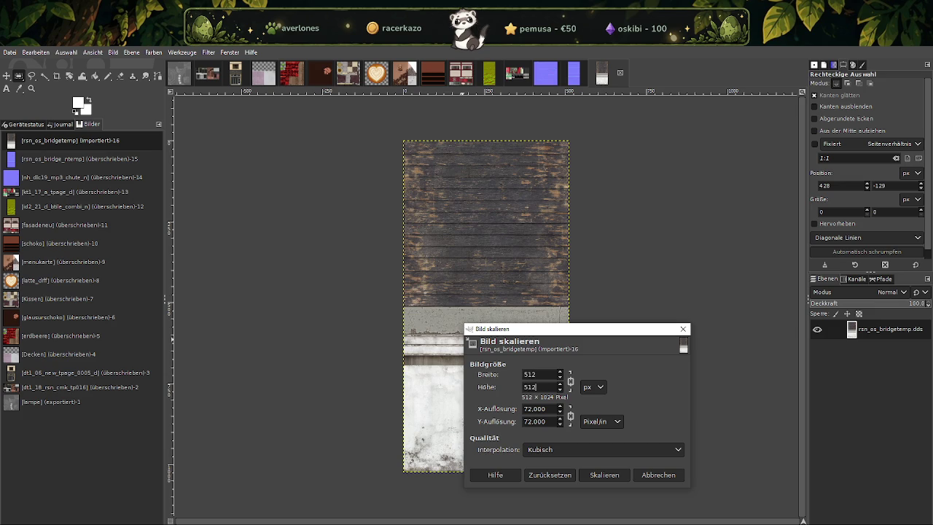
click(604, 474)
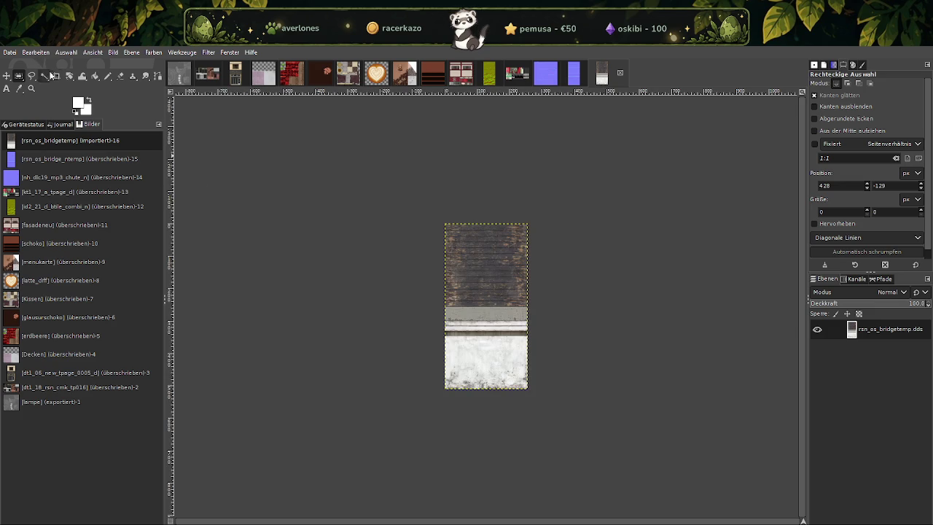
Overwrite rsn_os_bridgetemp.dds with the scaled image.
click(12, 53)
click(66, 193)
click(11, 52)
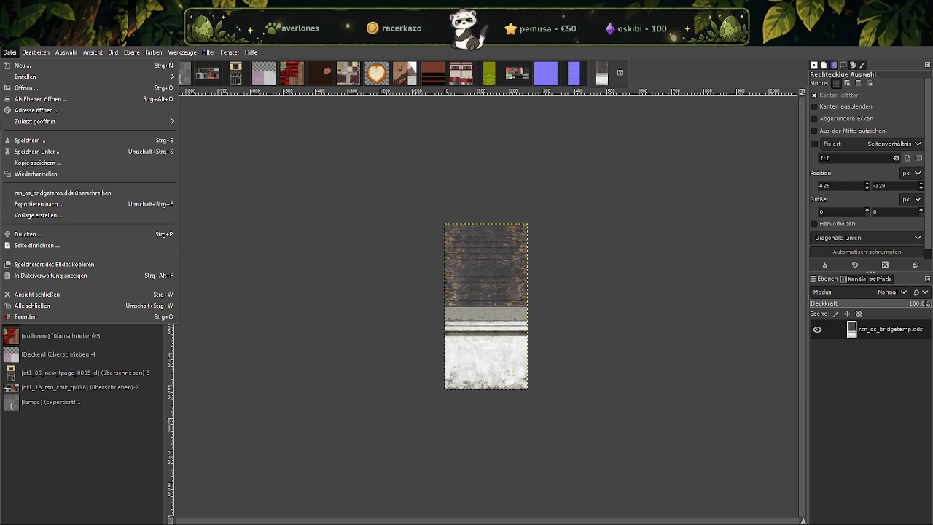
Replace the Explorer park search term with kt1_17_redwood_01_d.
click(323, 521)
click(316, 504)
key(ctrl+a)
text(kt1_17_redwood_01_d)
Load kt1_17_redwood_01_d from the park search results into GIMP via Load DDS.
click(289, 271)
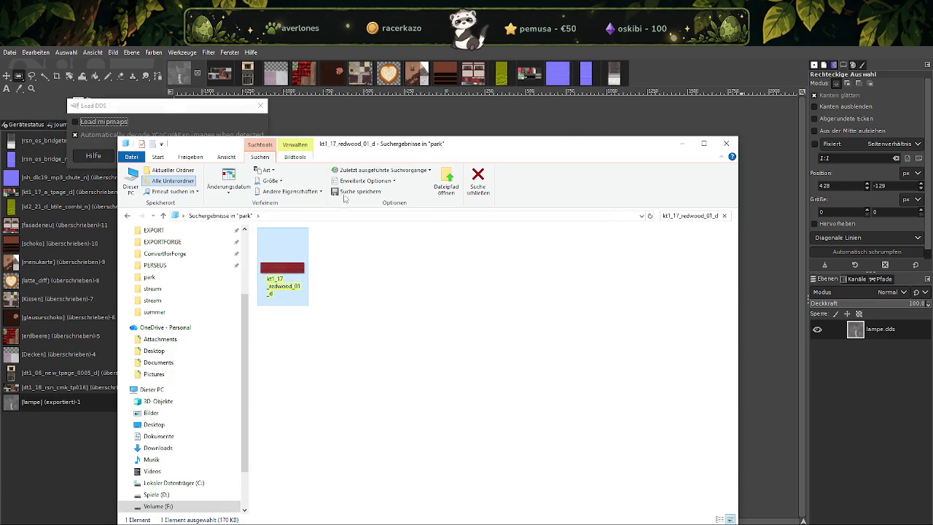
click(248, 159)
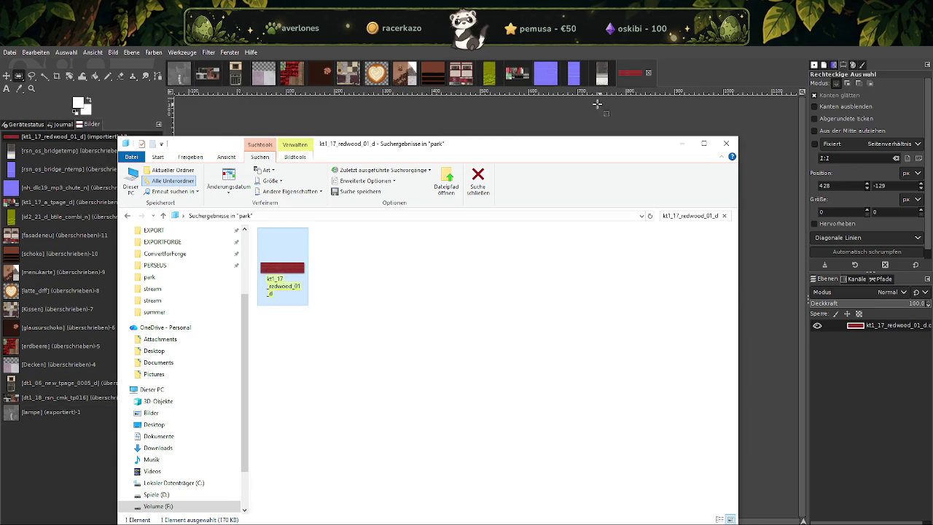
right_click(466, 294)
mouse_move(484, 353)
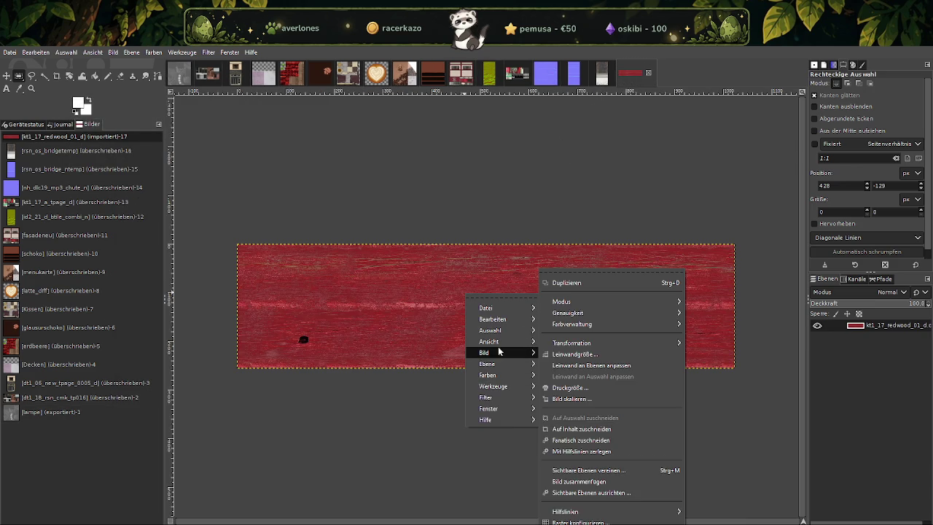
Scale kt1_17_redwood_01_d to width 512, then overwrite kt1_17_redwood_01_d.dds.
click(575, 401)
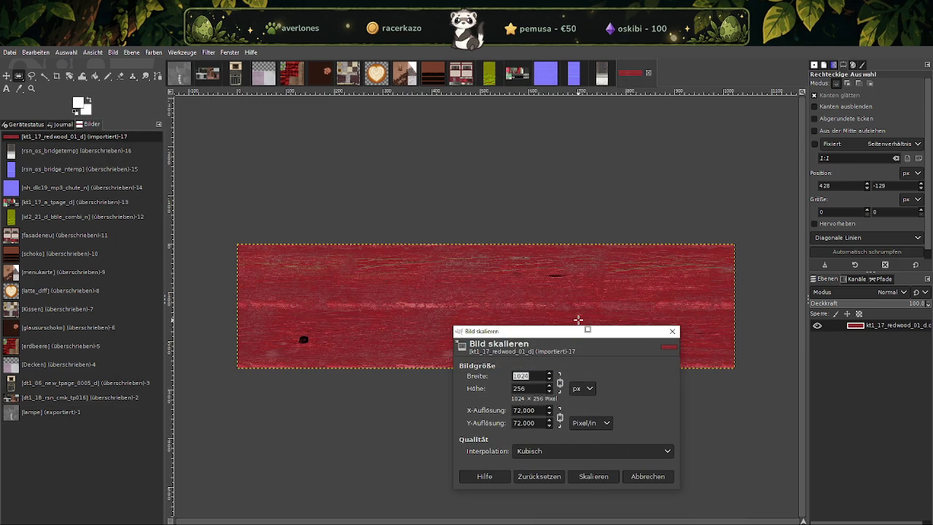
text(512)
key(Tab)
click(581, 476)
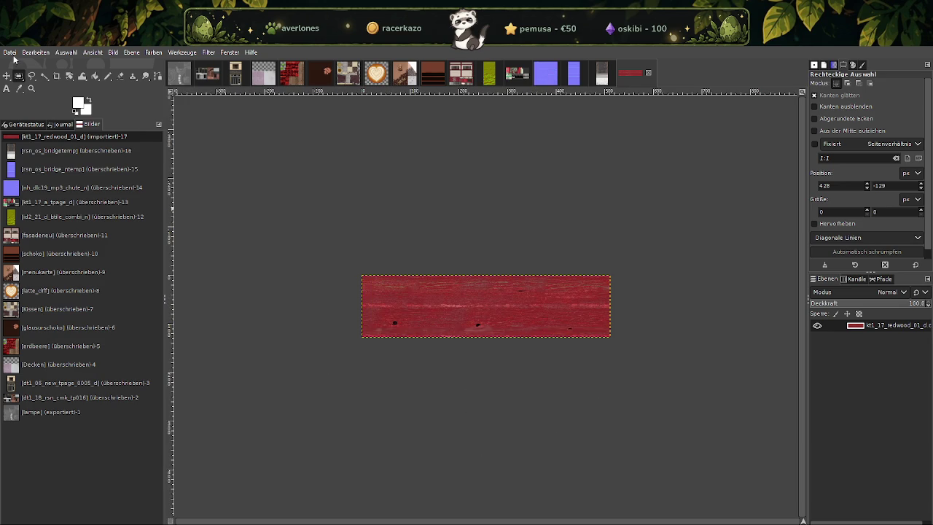
click(9, 53)
click(51, 193)
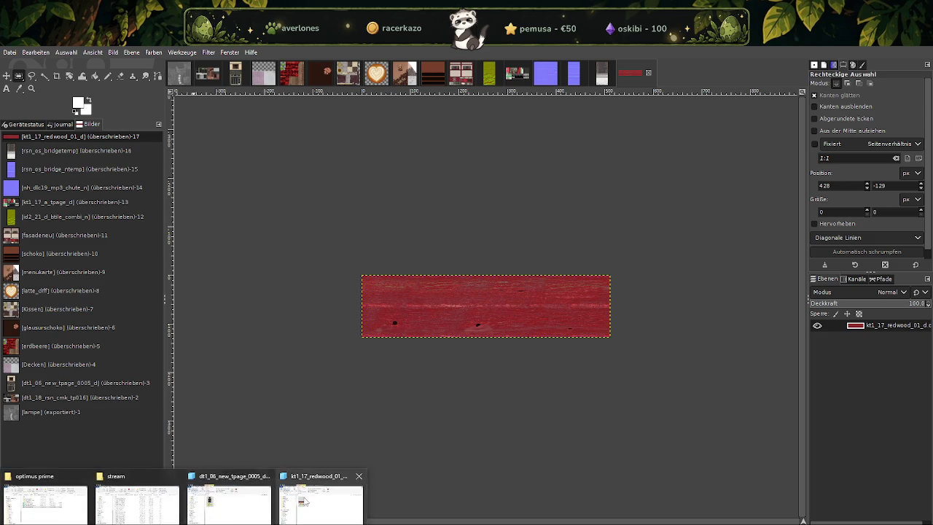
Find kt1_17_redwood_01_n in the park search and import it into GIMP.
click(317, 503)
click(689, 214)
key(BackSpace)
text(n)
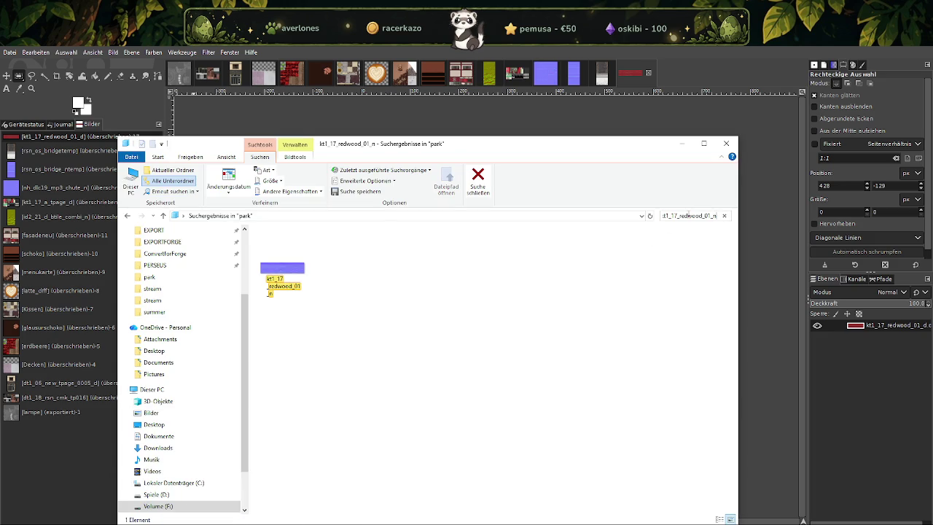
click(275, 271)
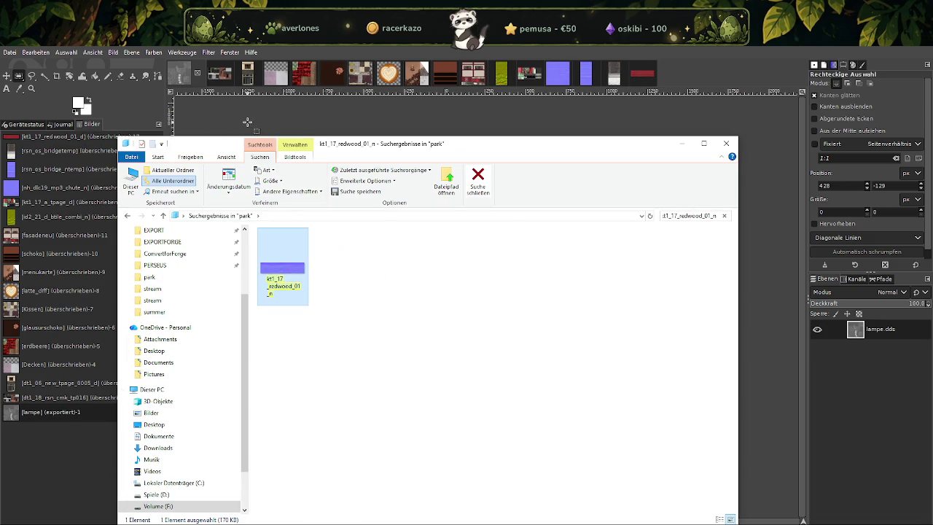
drag(239, 108, 241, 109)
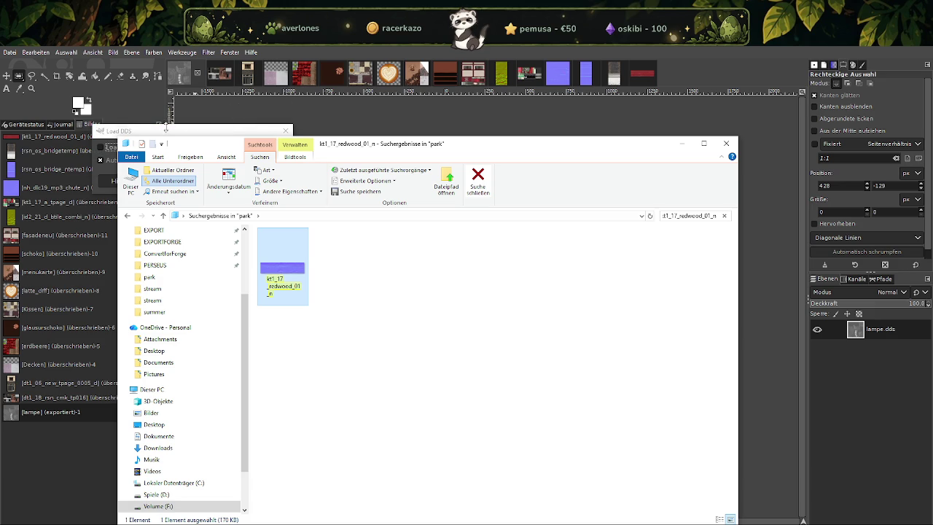
click(120, 132)
click(265, 183)
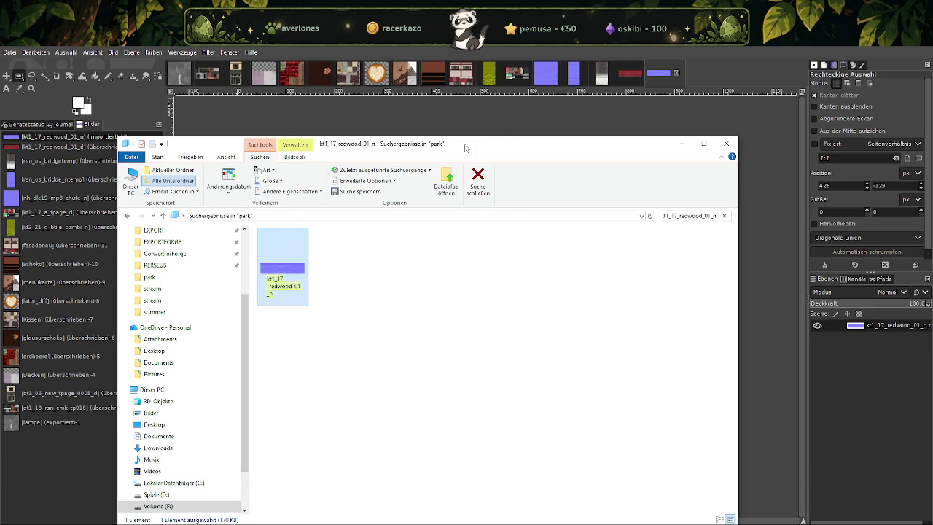
Scale the redwood normal map to 256×64 and overwrite its DDS file.
click(660, 76)
right_click(493, 281)
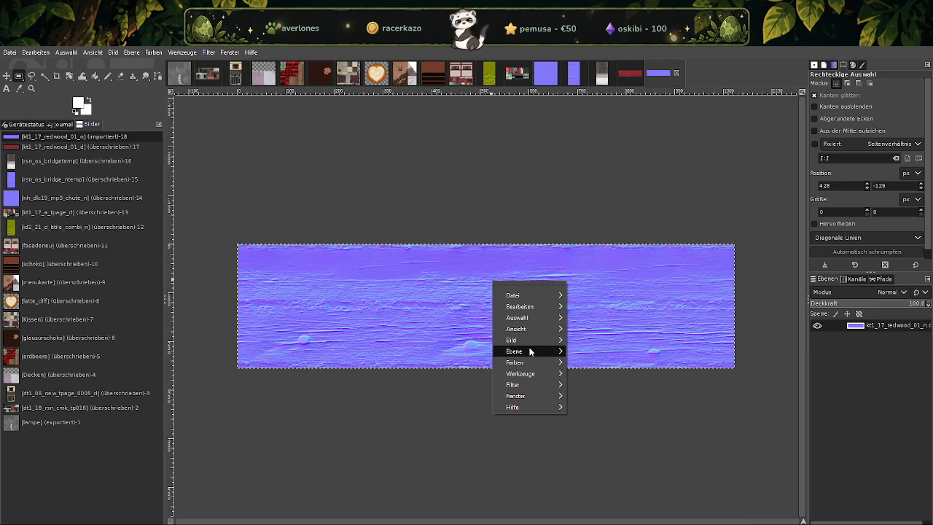
mouse_move(512, 339)
click(593, 400)
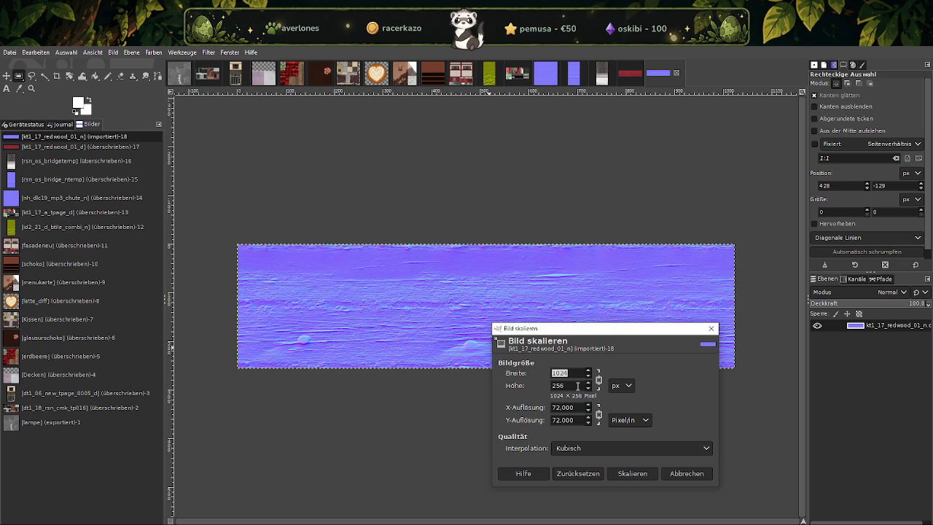
text(512)
key(Tab)
double_click(574, 372)
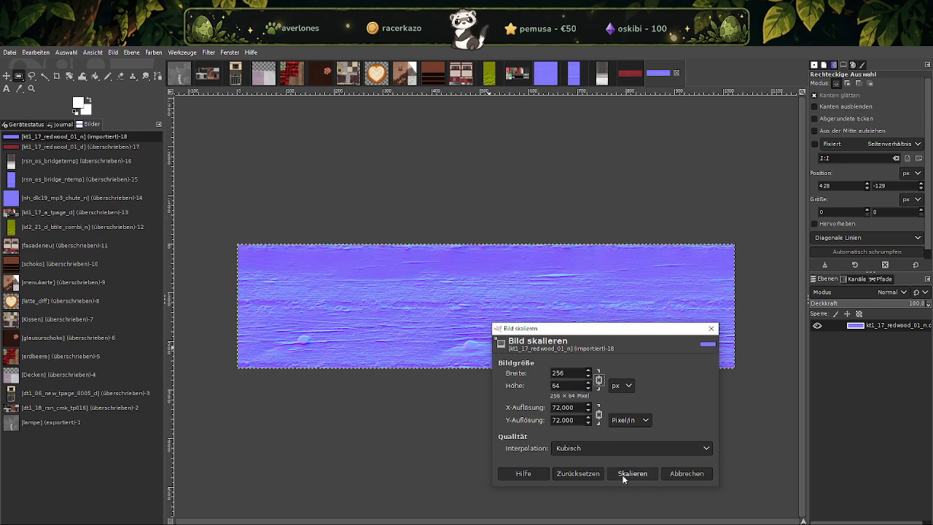
click(631, 473)
click(9, 52)
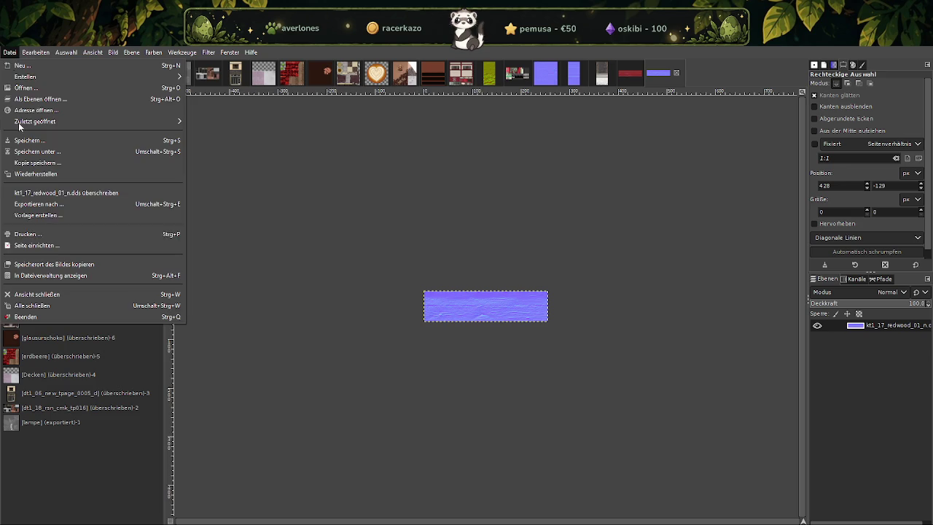
click(63, 192)
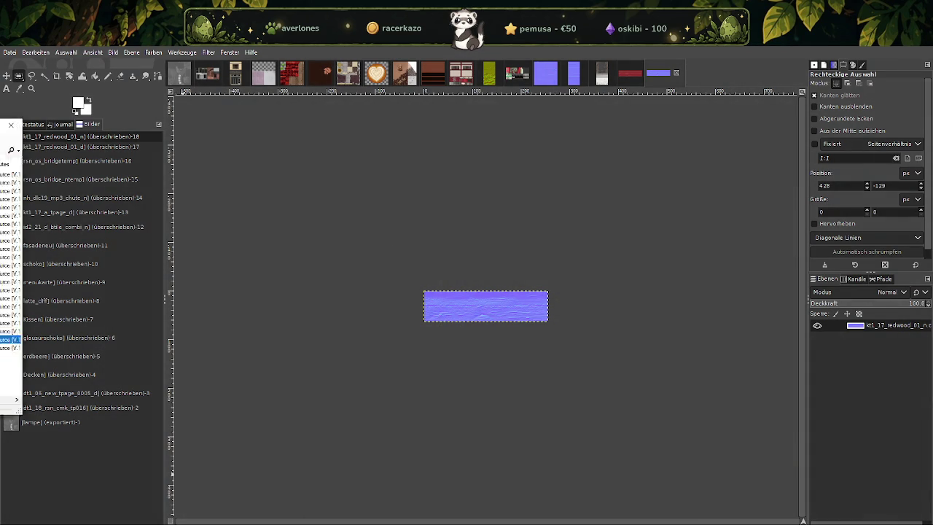
Open nirl_park_texture.ytd in CodeWalker, check the redwood and am_grass_greenandbrown_n textures, then close it.
key(alt+Tab)
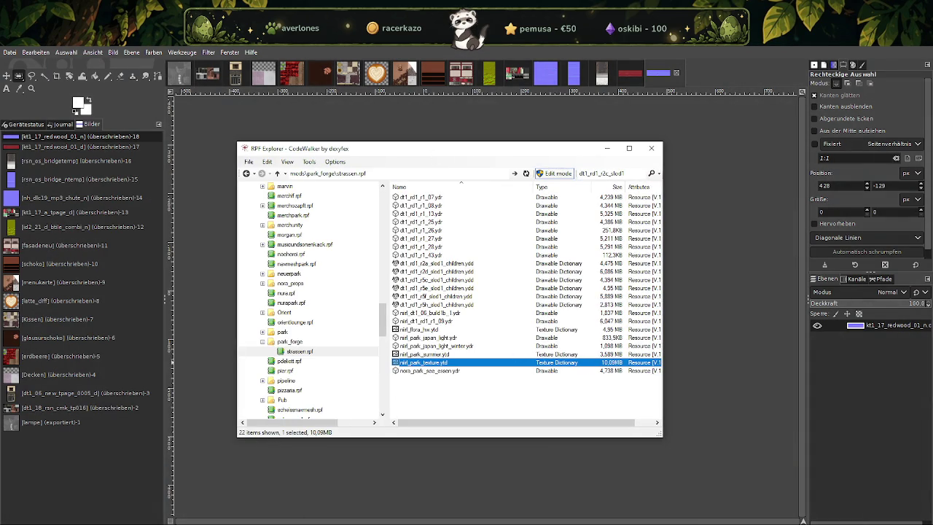
key(alt+Tab)
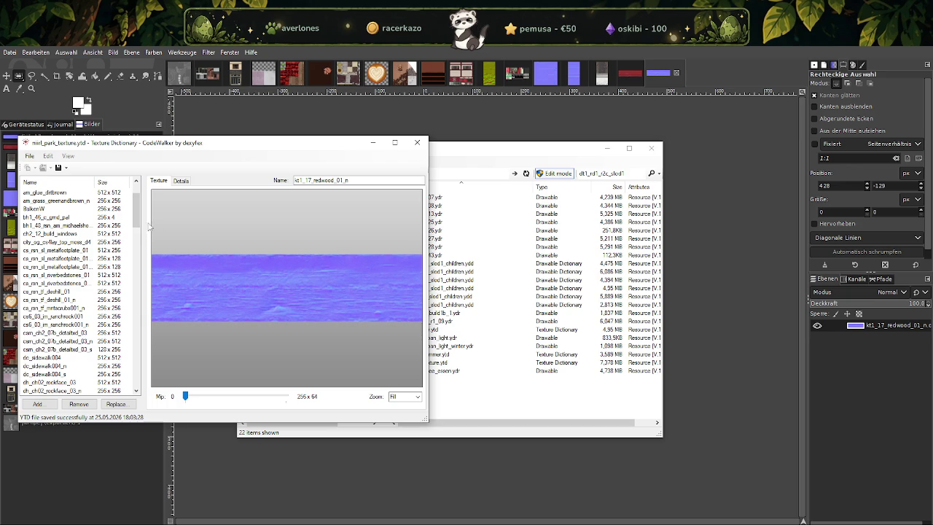
drag(144, 223, 195, 223)
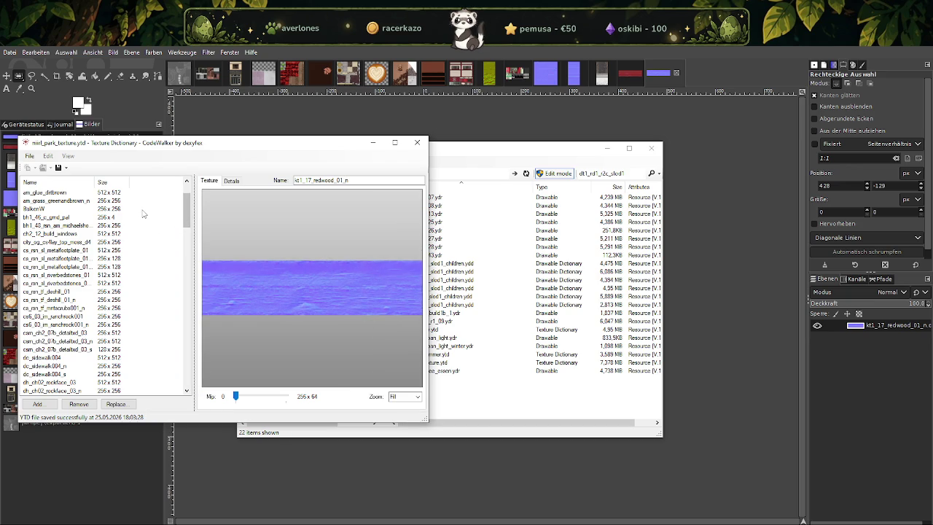
scroll(106, 204, up, 2)
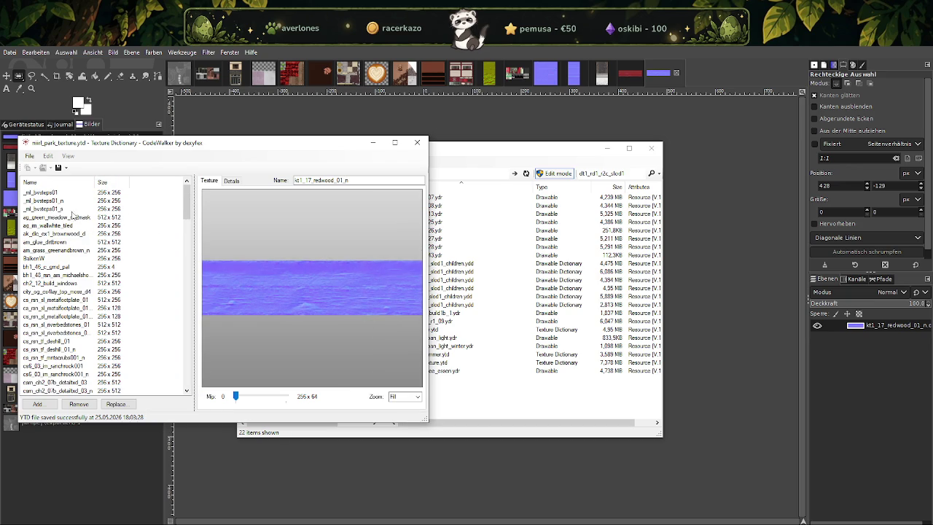
click(75, 234)
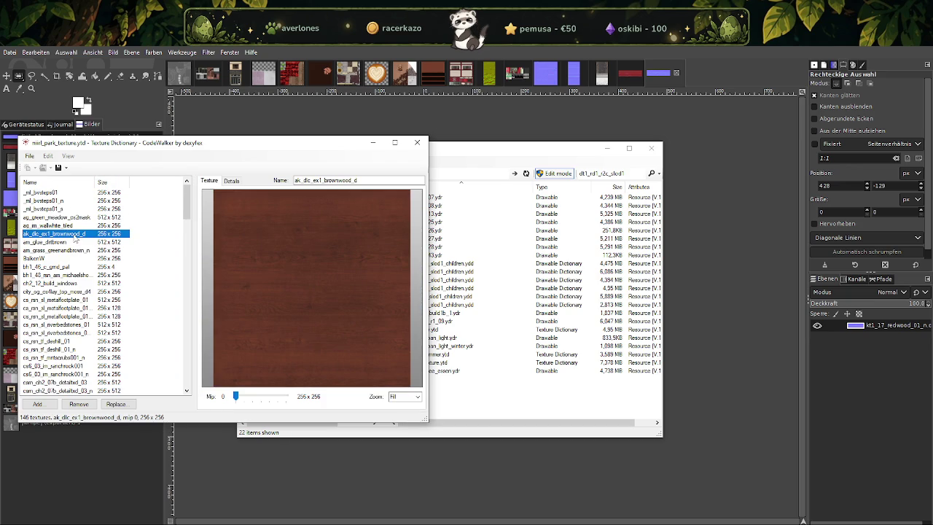
click(78, 251)
click(417, 142)
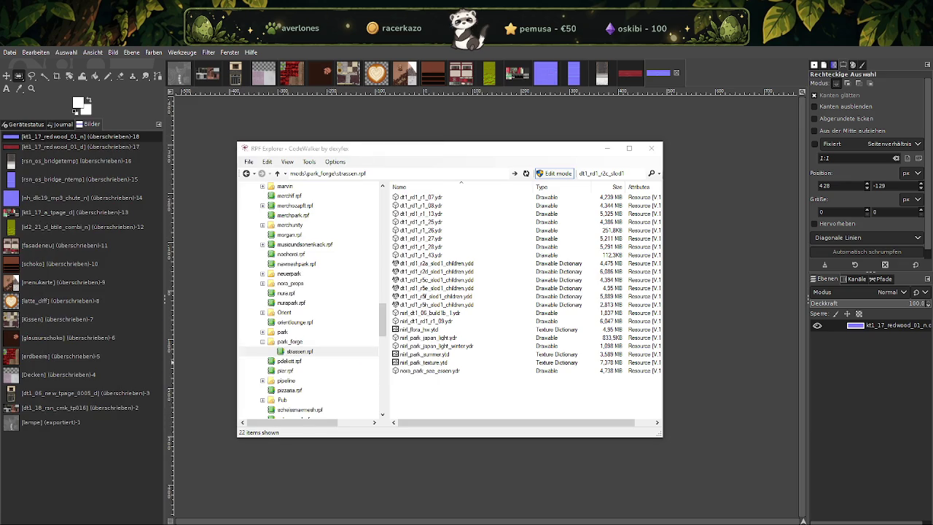
click(318, 499)
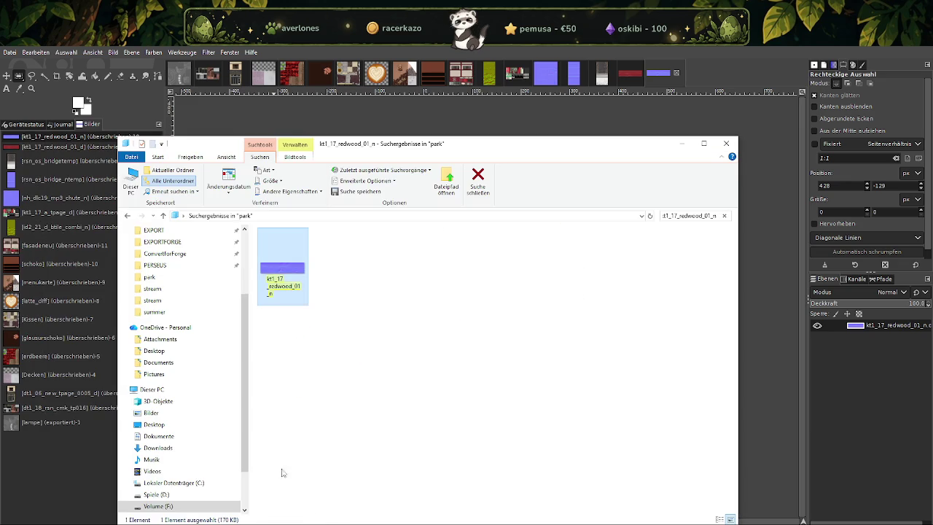
Search the park folder for am_grass_greenandbrown_n and import it into GIMP.
click(708, 218)
text(am_grass_greenandbrown_n)
click(283, 255)
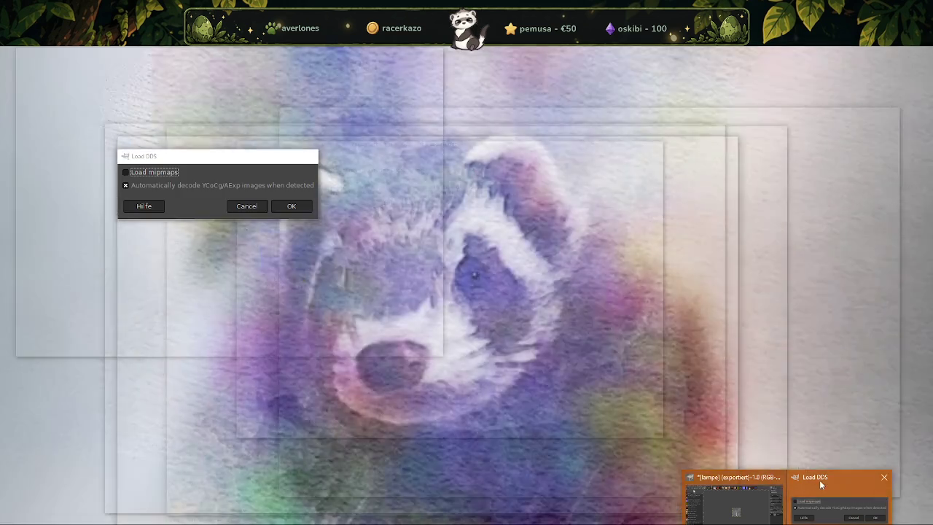
click(819, 479)
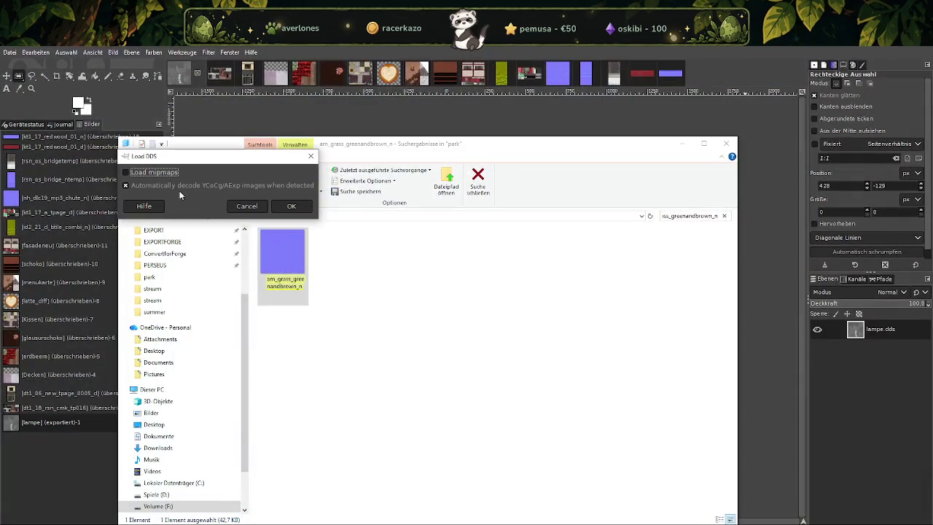
click(291, 206)
Scale the grass normal map to 32×32 and overwrite its DDS file.
click(691, 80)
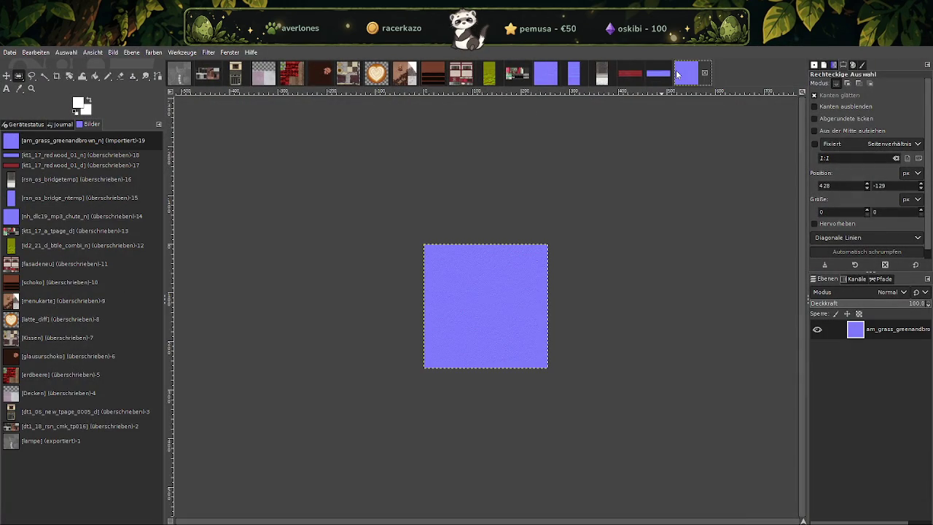
right_click(474, 288)
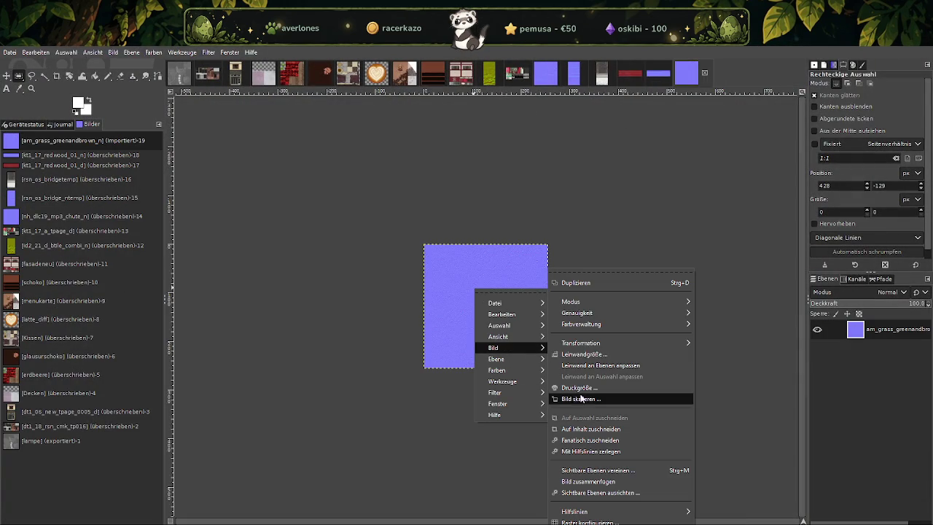
mouse_move(502, 348)
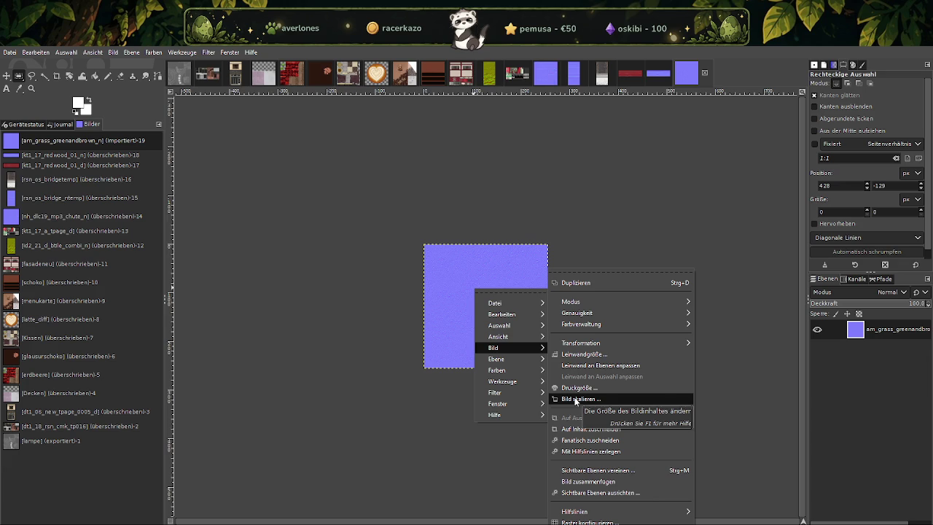
click(576, 400)
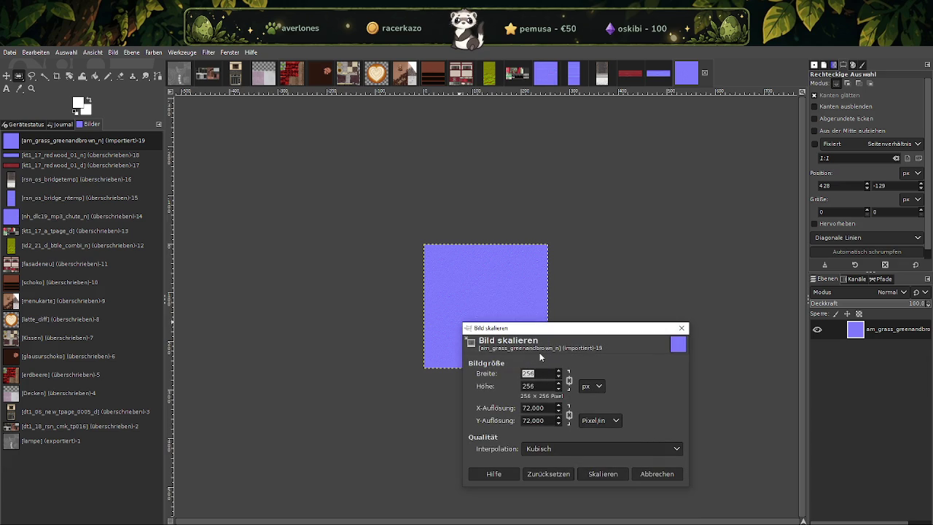
text(128)
key(Tab)
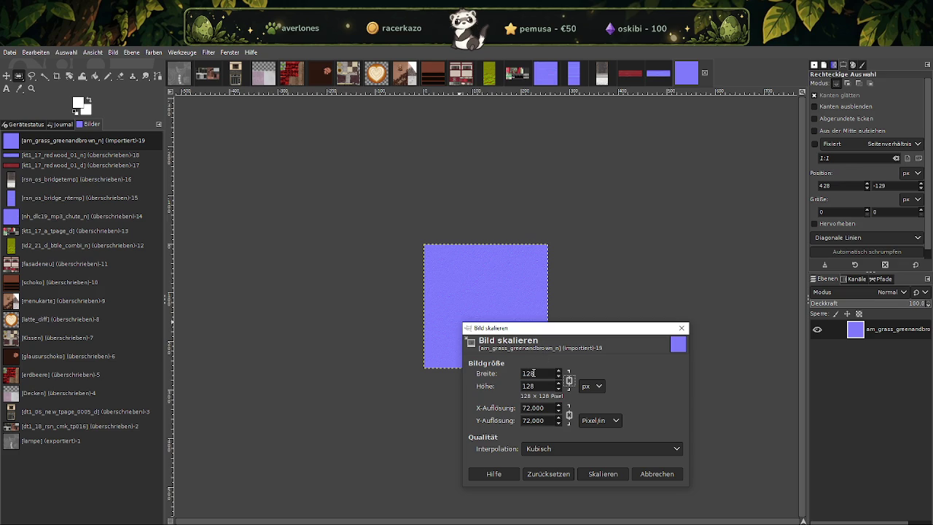
double_click(535, 372)
text(32)
key(Tab)
click(599, 475)
click(11, 53)
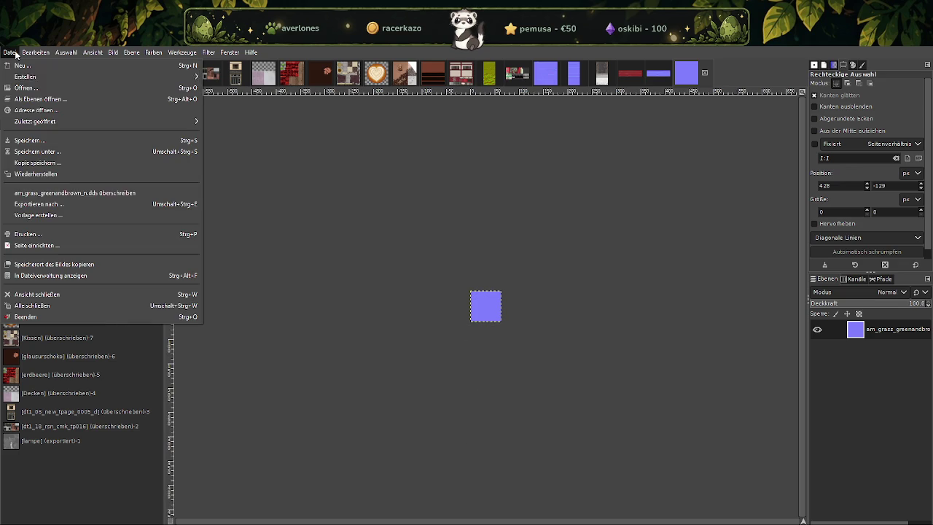
click(78, 194)
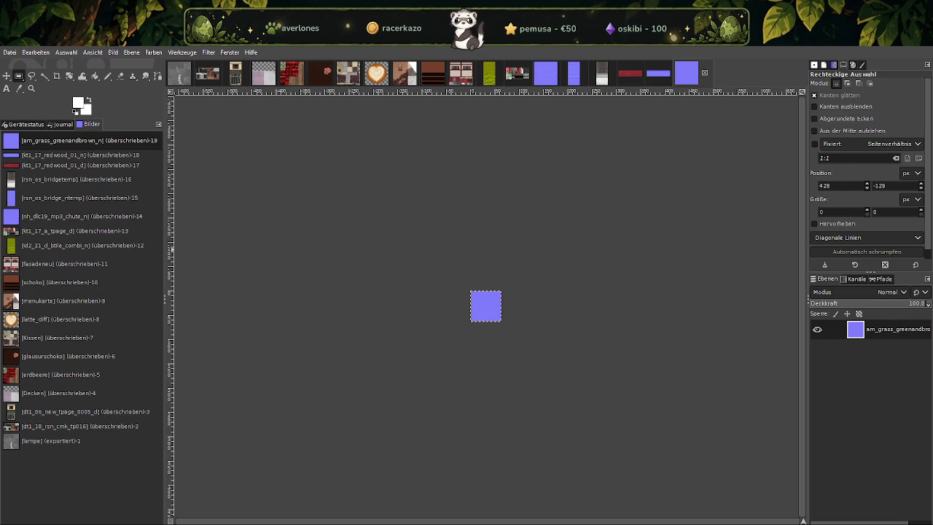
click(339, 514)
Search the park folder for rsn_am_hedge_02_n and import it into GIMP.
click(705, 217)
text(rsn_am_hedge_02_n)
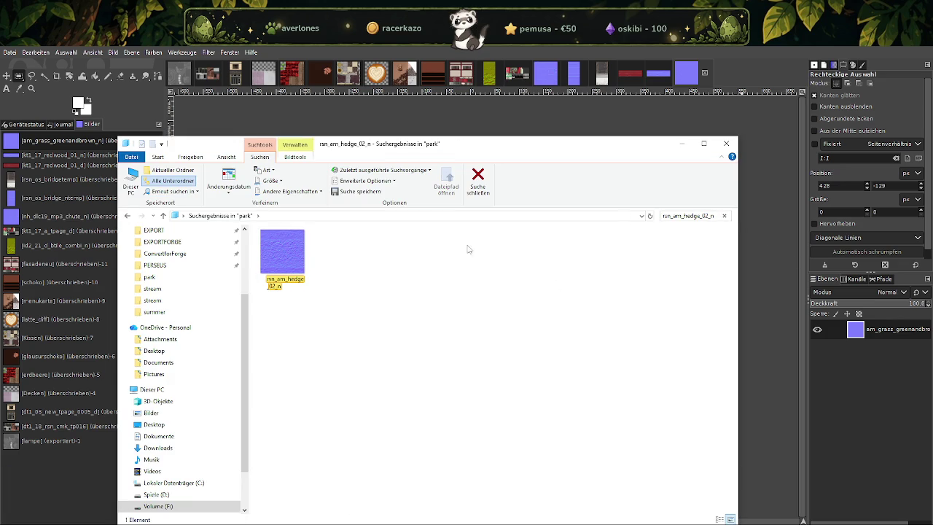
click(290, 255)
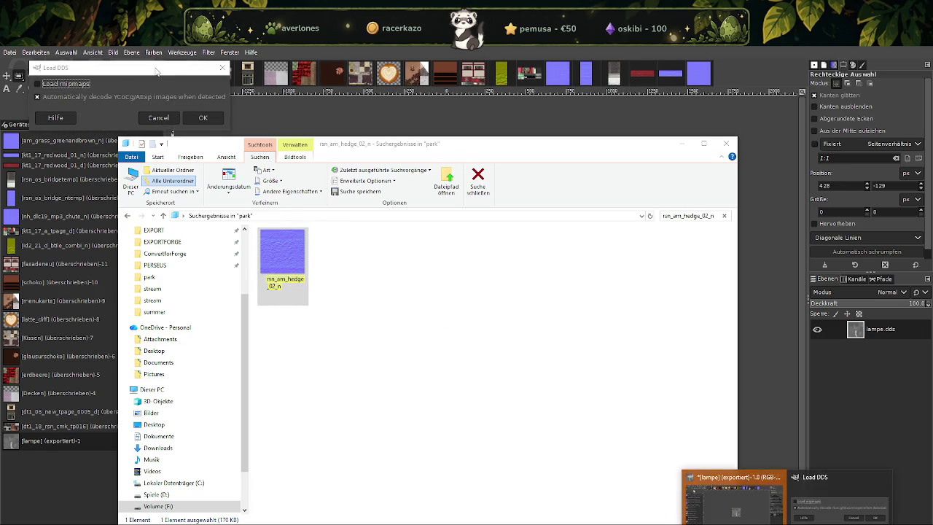
click(200, 117)
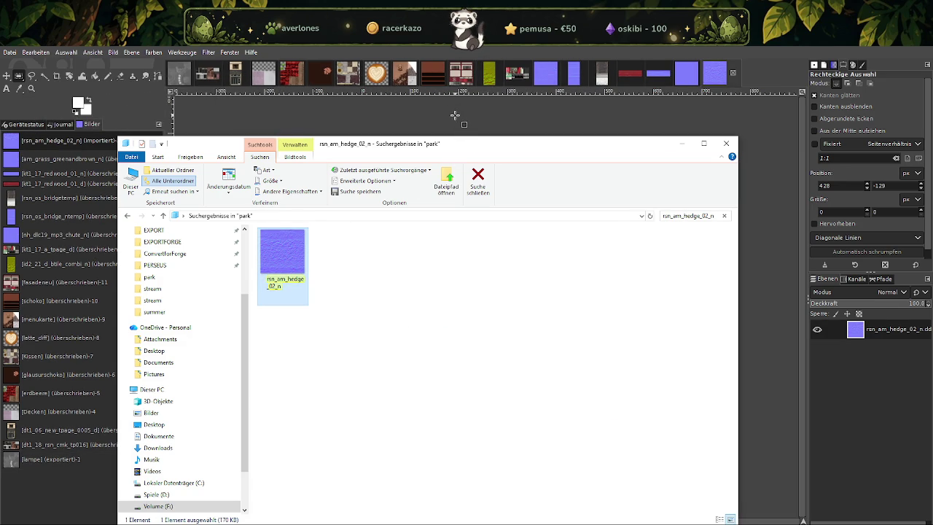
Scale the hedge normal map to 128×128, overwrite its DDS file, and return to CodeWalker.
click(453, 116)
right_click(455, 302)
mouse_move(475, 360)
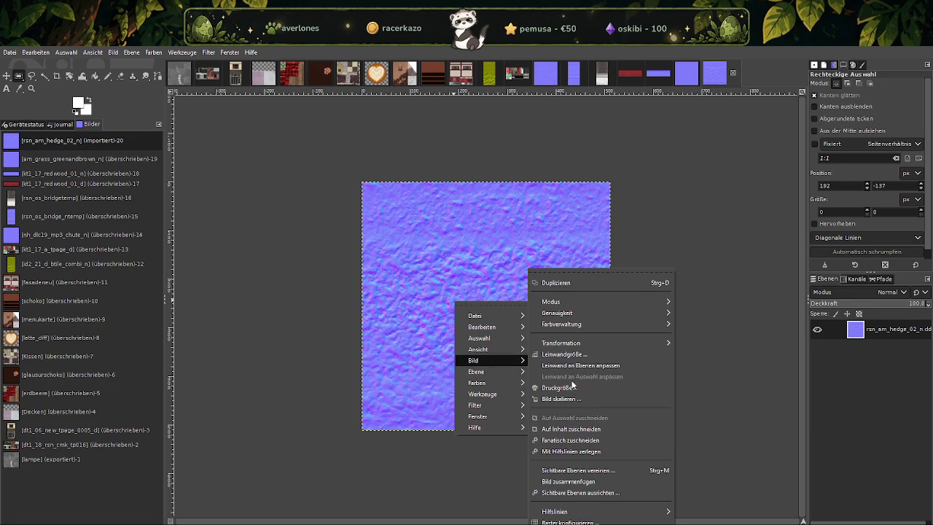
click(576, 399)
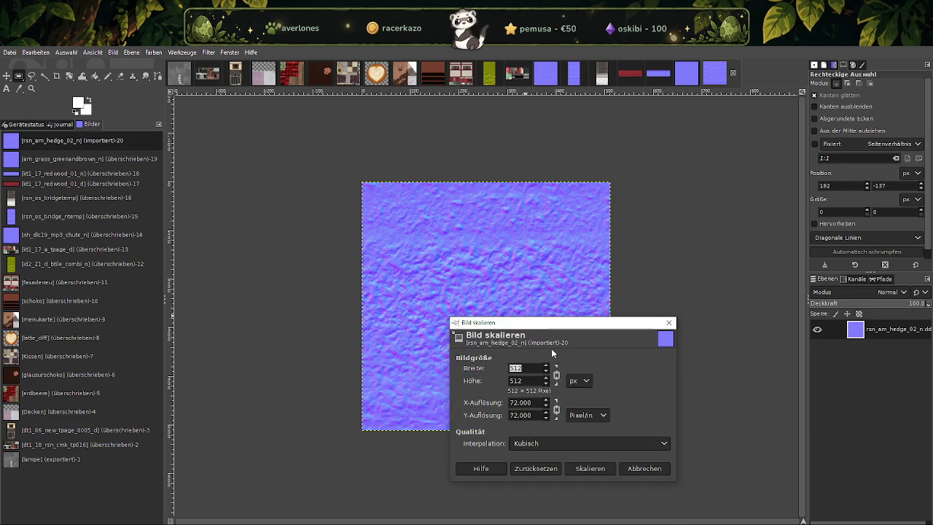
text(128)
key(Tab)
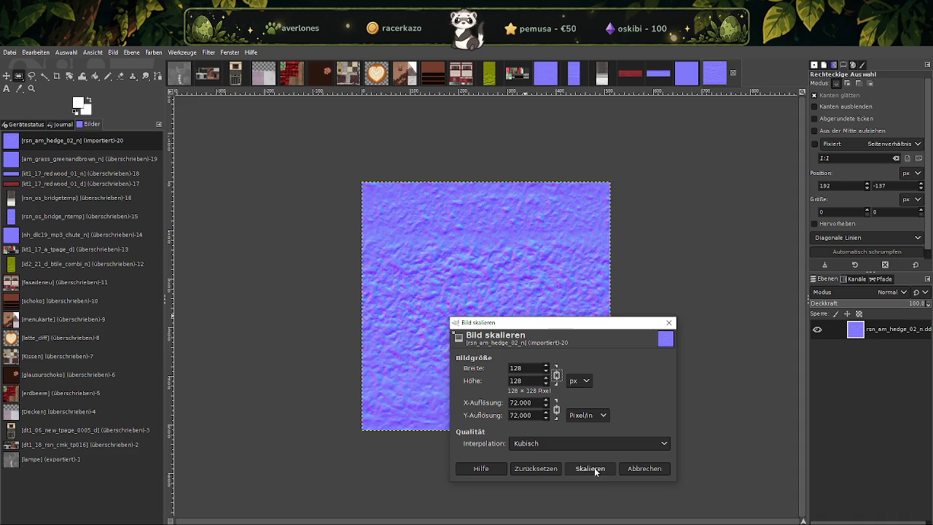
click(594, 471)
click(11, 53)
click(51, 192)
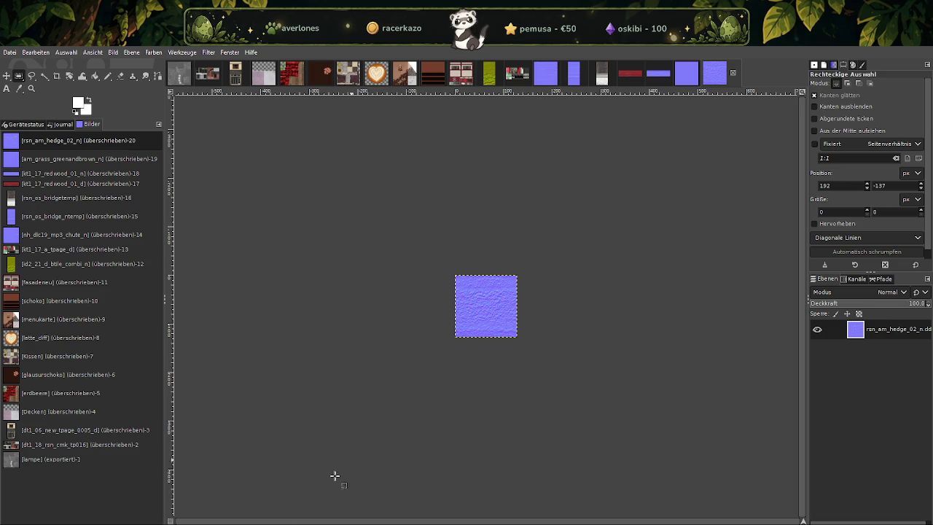
click(290, 510)
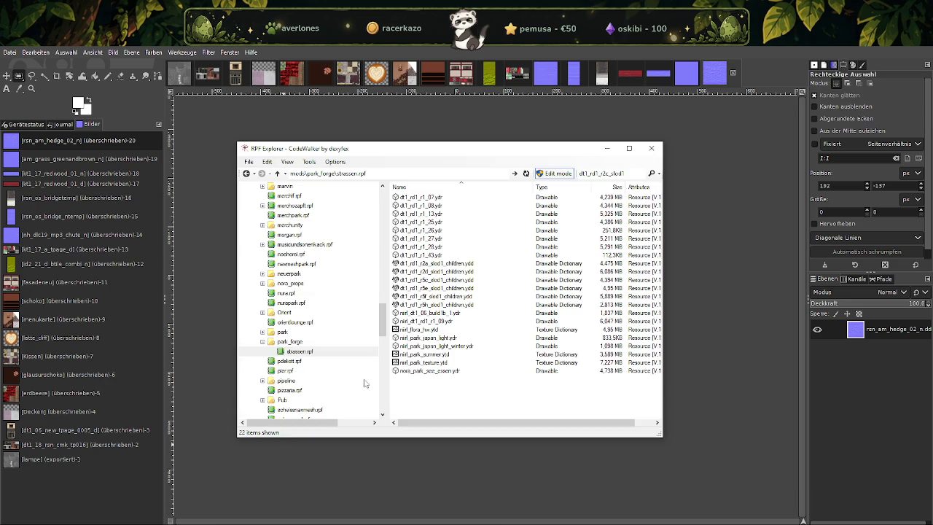
Select nirl_park_texture.ytd in CodeWalker, then find and select _ml_bvsteps01_n in the park search.
click(554, 363)
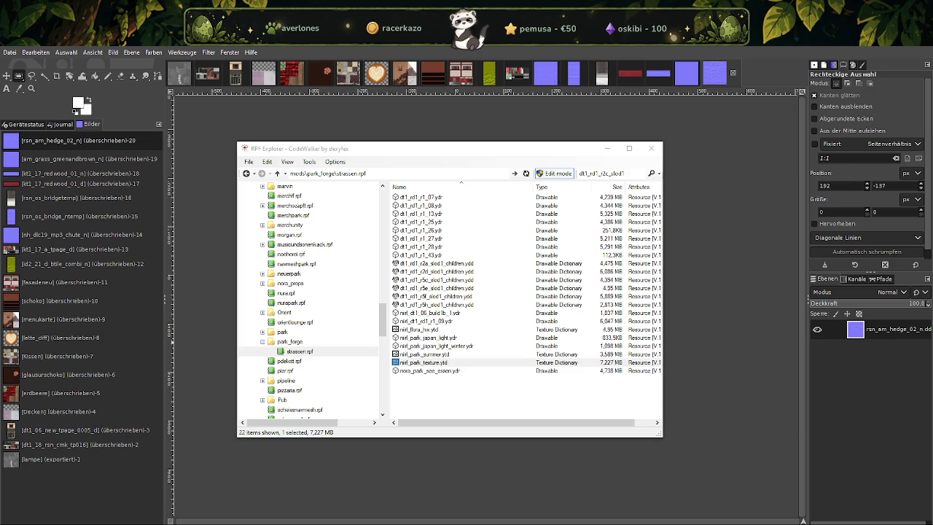
click(299, 505)
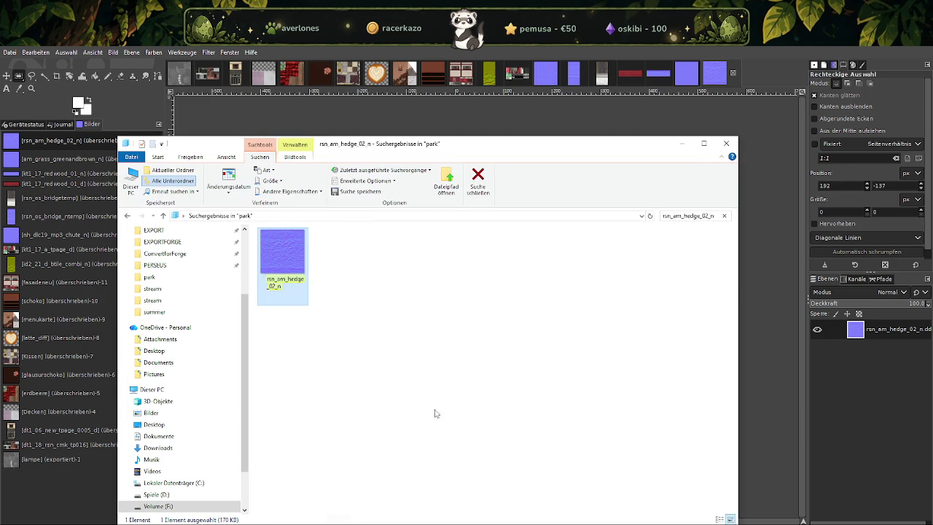
click(692, 215)
text(_ml_bvsteps01_n)
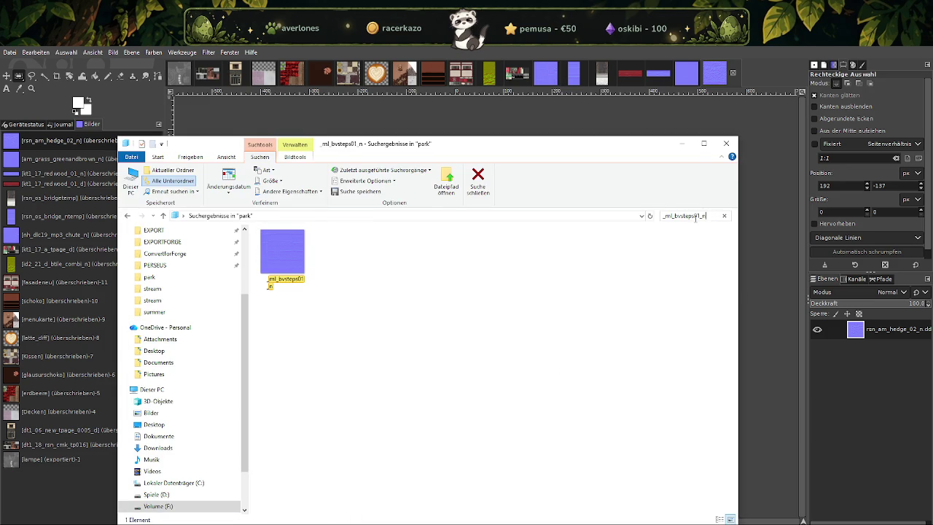
click(297, 250)
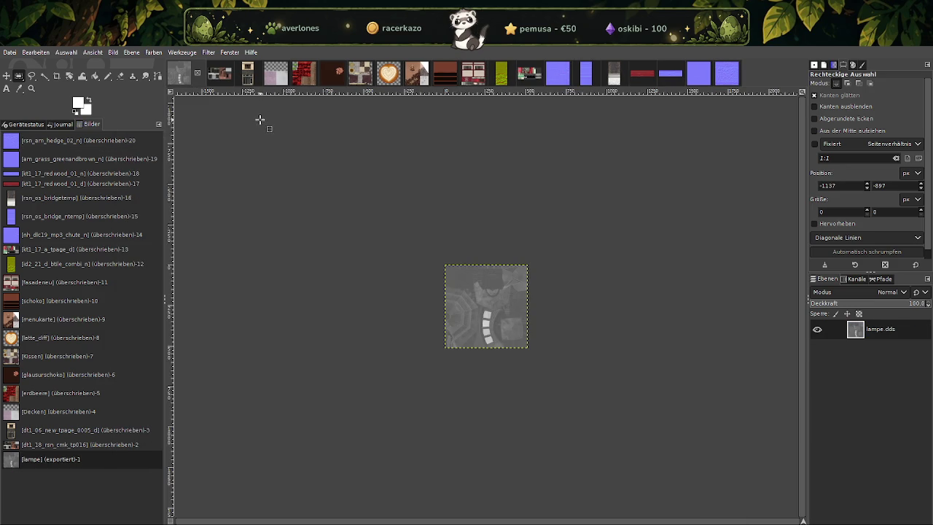
click(260, 119)
click(727, 73)
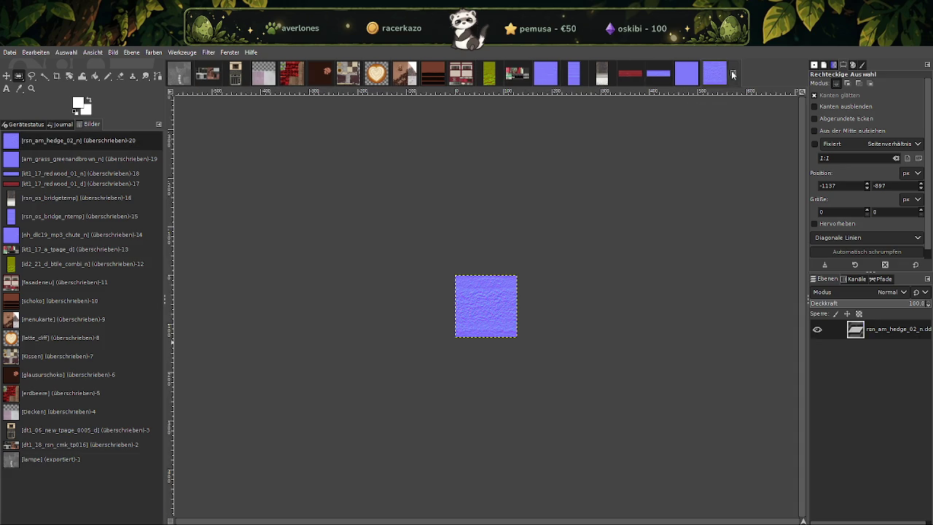
Close dt1_18_rsn_cmk_tp016, dt1_06_new_tpage_0005_d, Decken, erdbeere, both Kissen and latte_diff without saving.
click(186, 78)
click(208, 76)
click(227, 79)
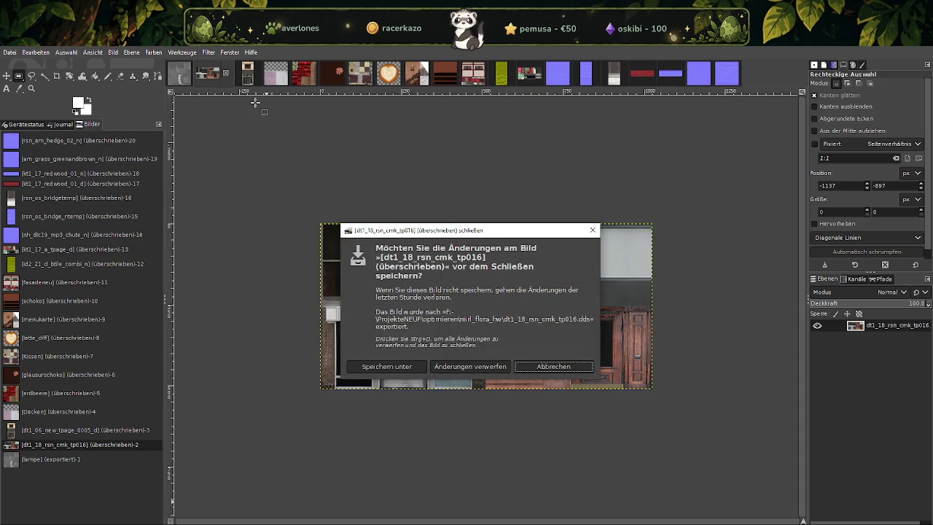
click(474, 365)
key(ctrl+w)
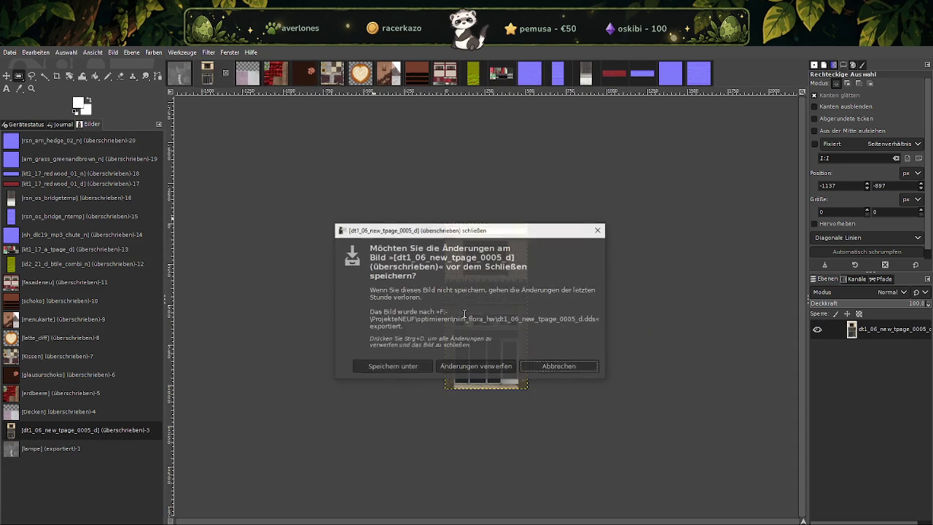
click(474, 365)
key(ctrl+w)
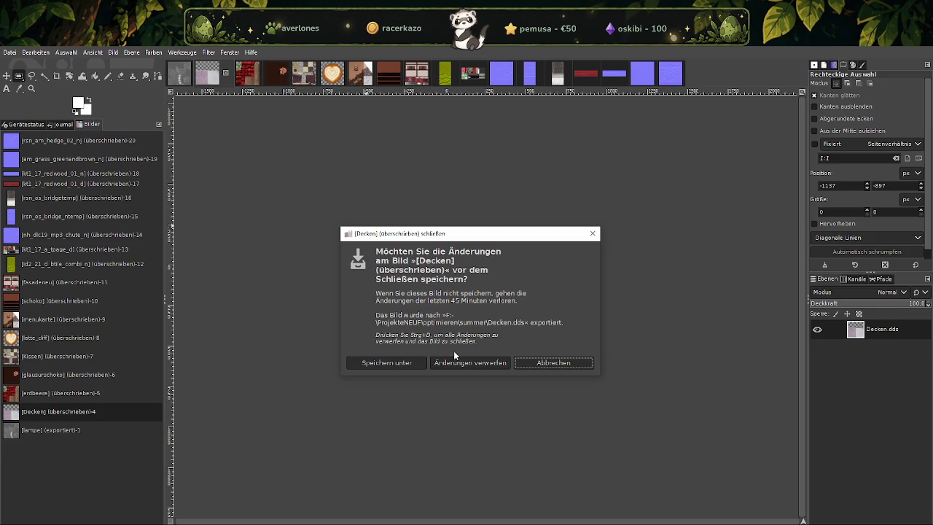
click(470, 362)
key(ctrl+w)
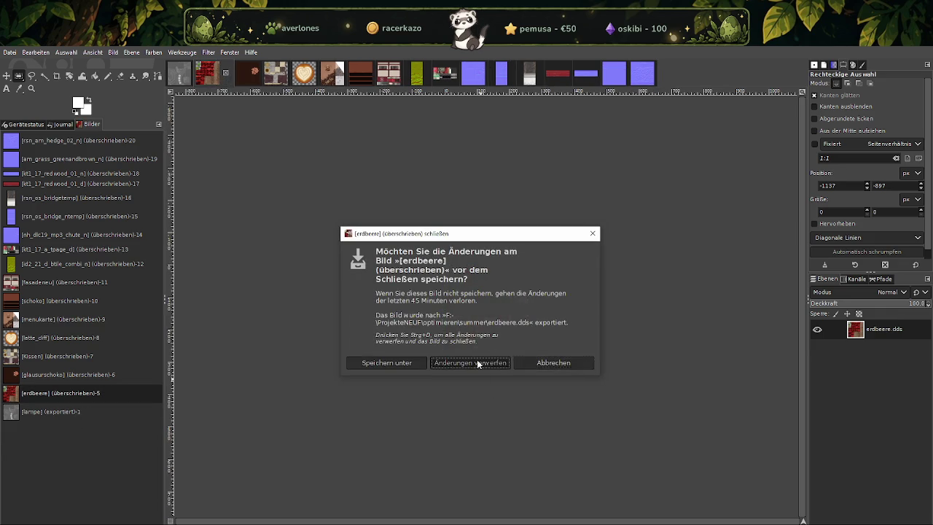
click(477, 364)
key(ctrl+w)
click(470, 362)
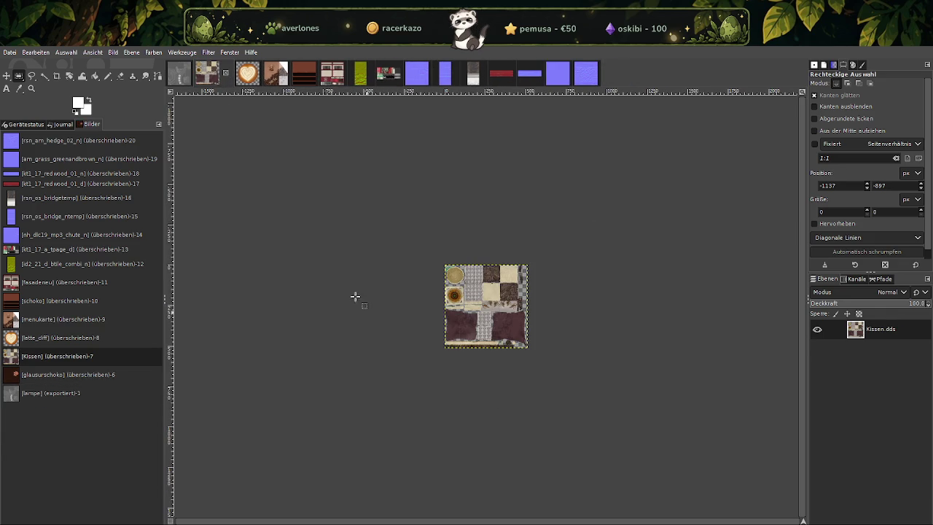
key(ctrl+w)
click(476, 362)
key(ctrl+w)
click(466, 363)
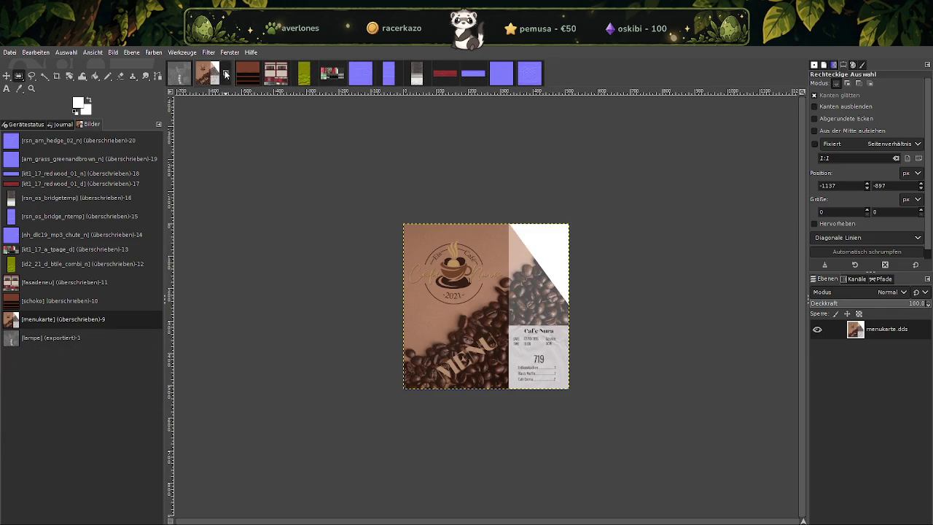
Close menukarte, schoko, fasadeneu, btile_combi_n, a_tpage_d, chute_n and both rsn_os_bridge images, discarding changes.
click(225, 73)
click(468, 363)
click(226, 73)
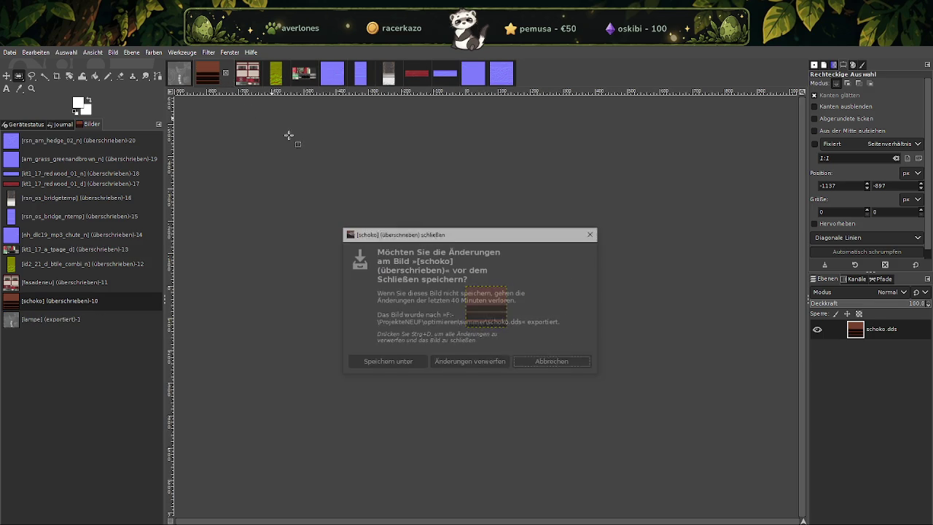
click(469, 360)
click(226, 73)
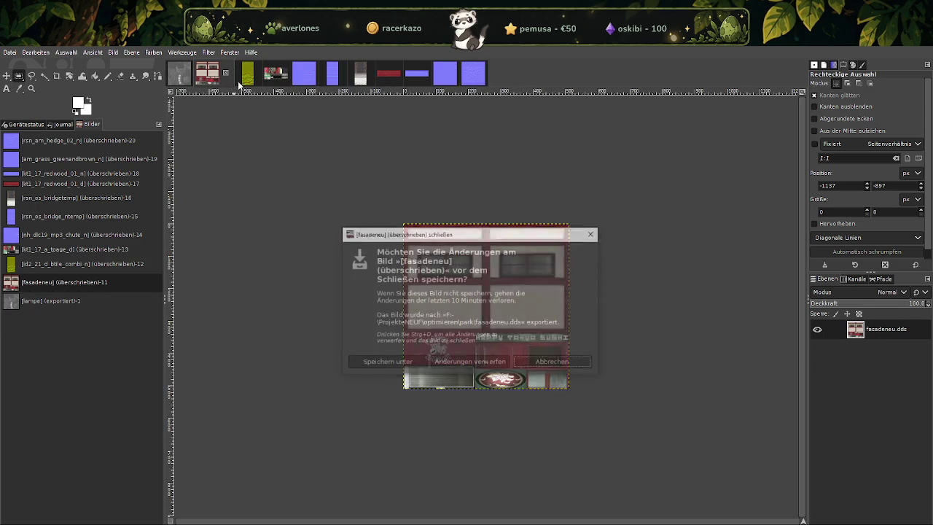
click(469, 361)
click(225, 73)
click(469, 364)
click(226, 73)
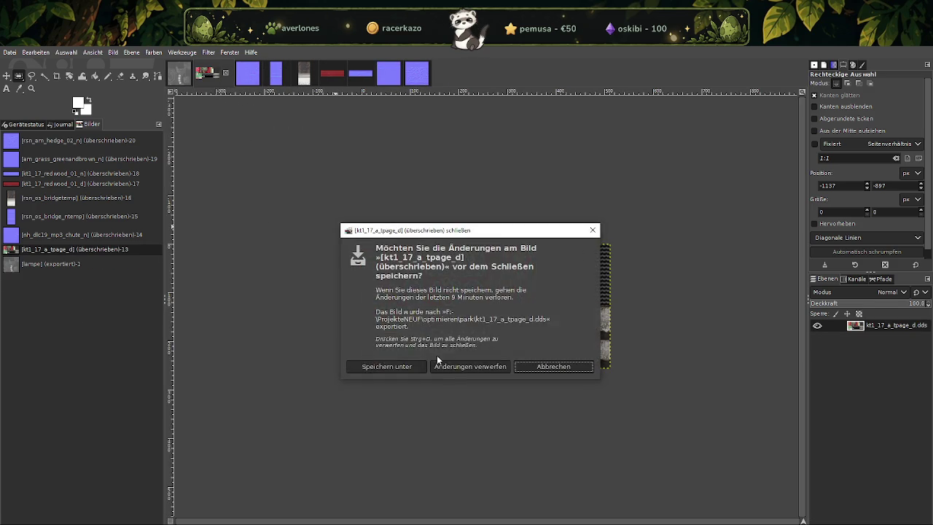
click(433, 363)
click(226, 73)
click(472, 367)
click(226, 73)
click(481, 360)
click(228, 72)
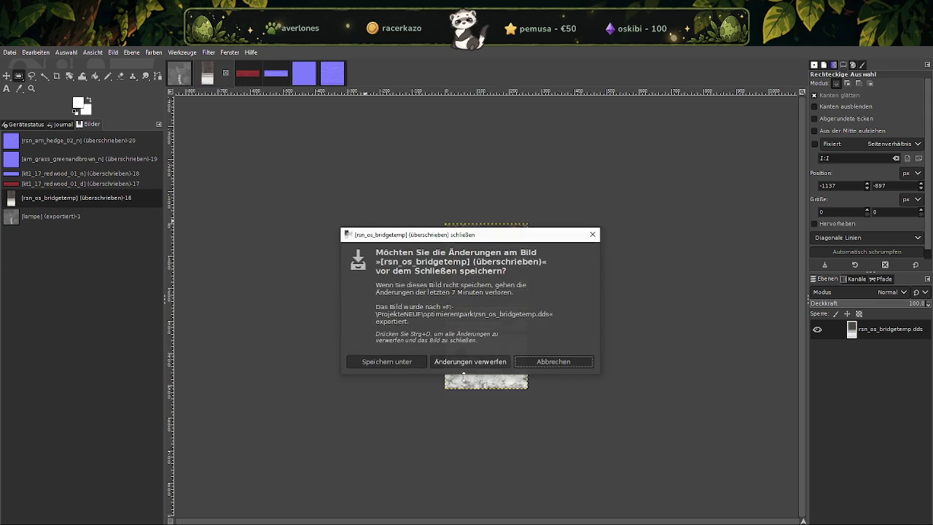
click(473, 360)
Close the redwood_01_d, redwood_01_n, grass and hedge images without saving, then drag in _ml_bvsteps01_n.
click(227, 73)
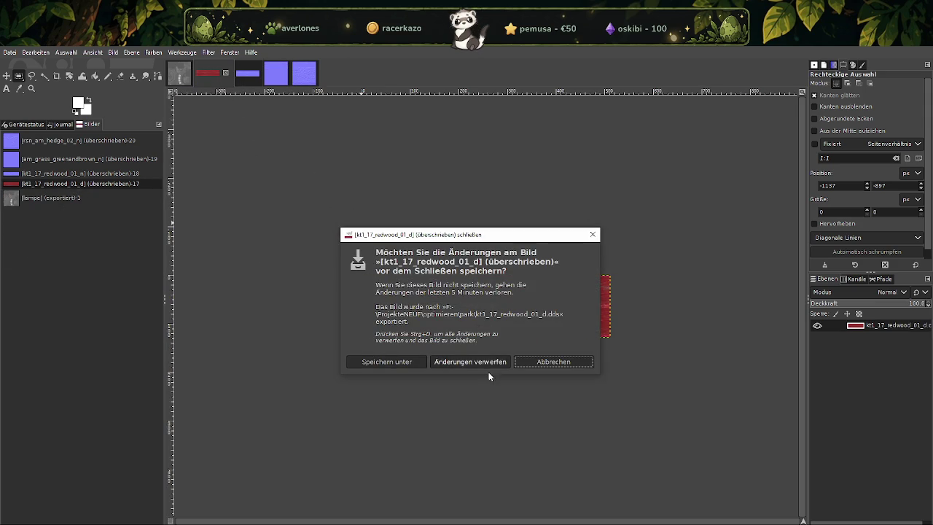
click(477, 363)
click(226, 73)
click(466, 362)
click(226, 73)
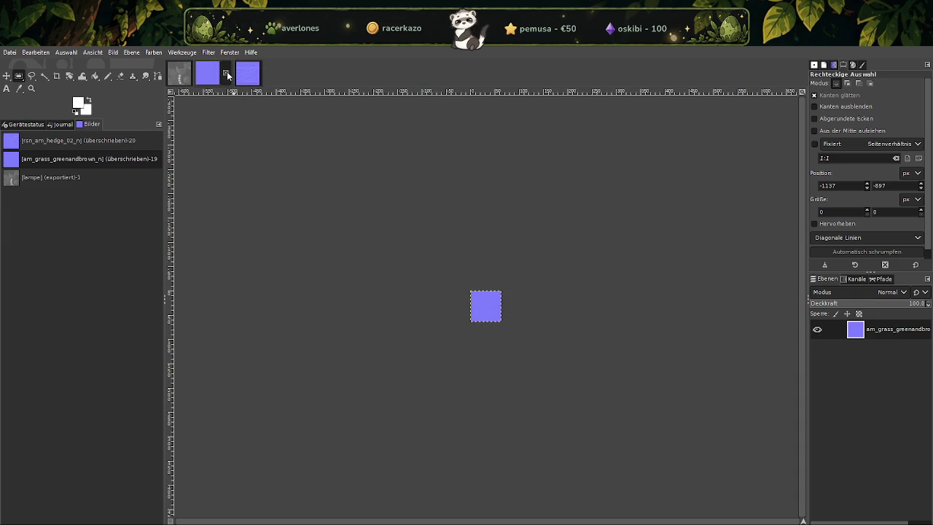
click(454, 363)
click(226, 73)
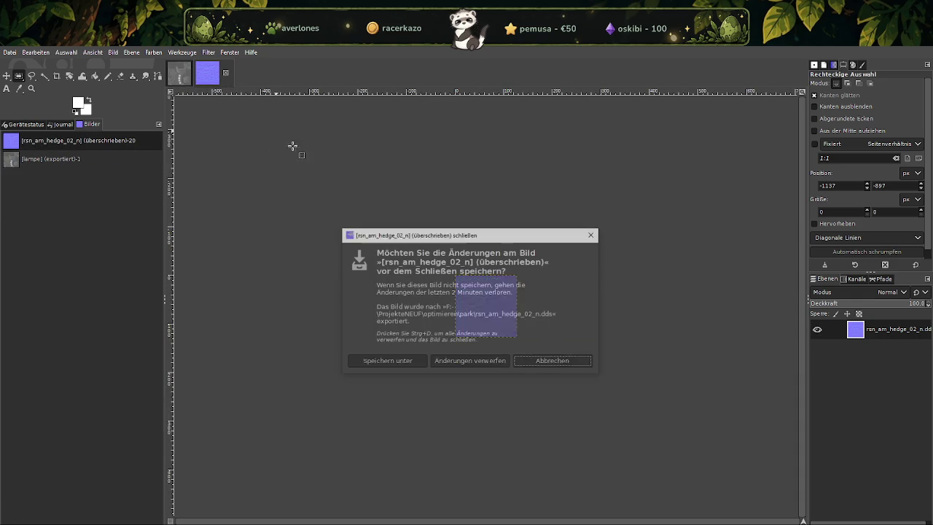
click(486, 361)
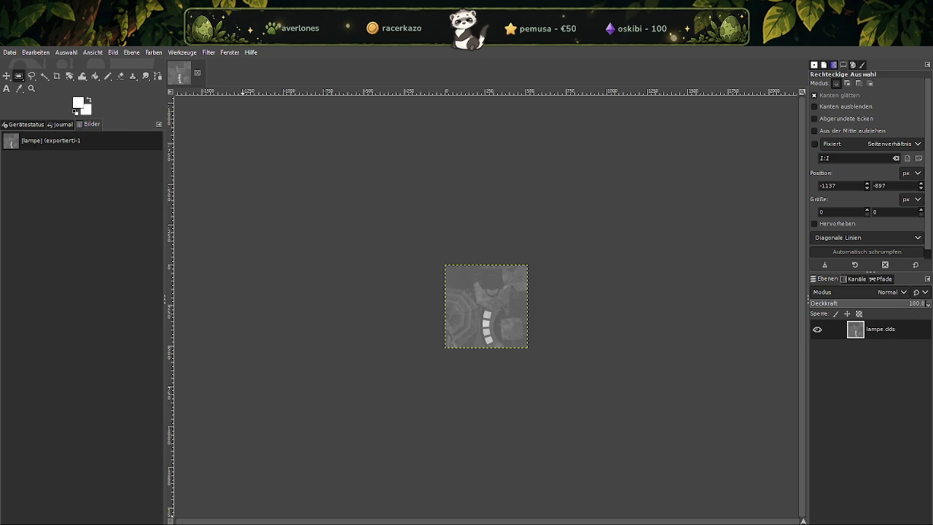
drag(824, 483, 104, 152)
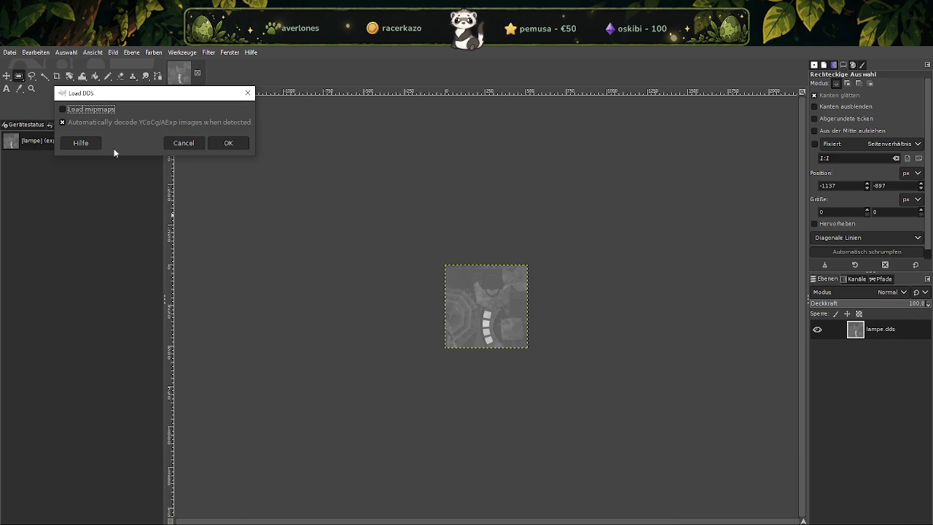
Import _ml_bvsteps01_n, scale it to 64×64 and overwrite the original _ml_bvsteps01_n.dds.
click(233, 141)
right_click(491, 312)
mouse_move(510, 371)
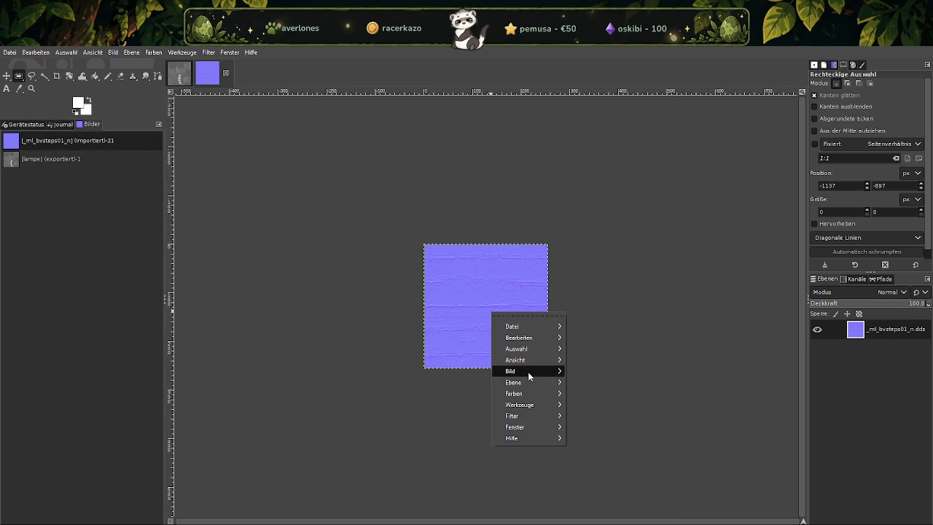
click(609, 399)
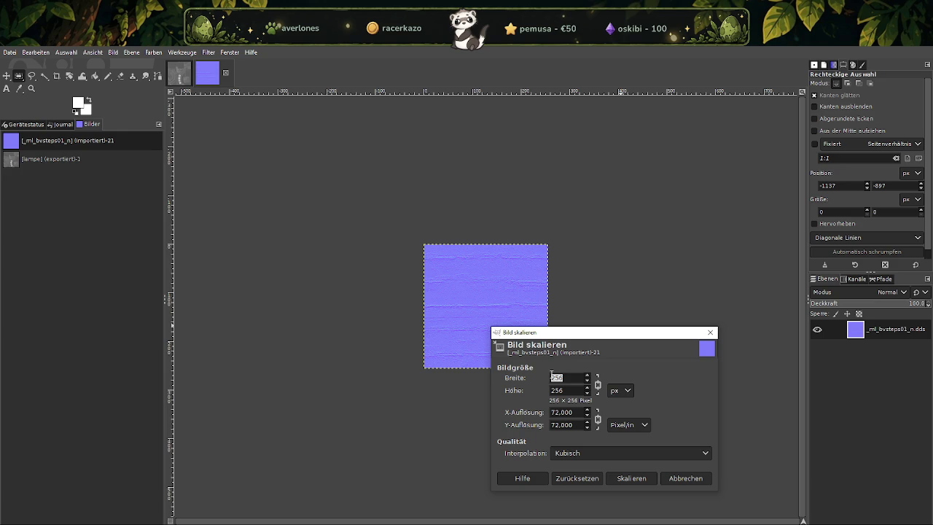
text(64)
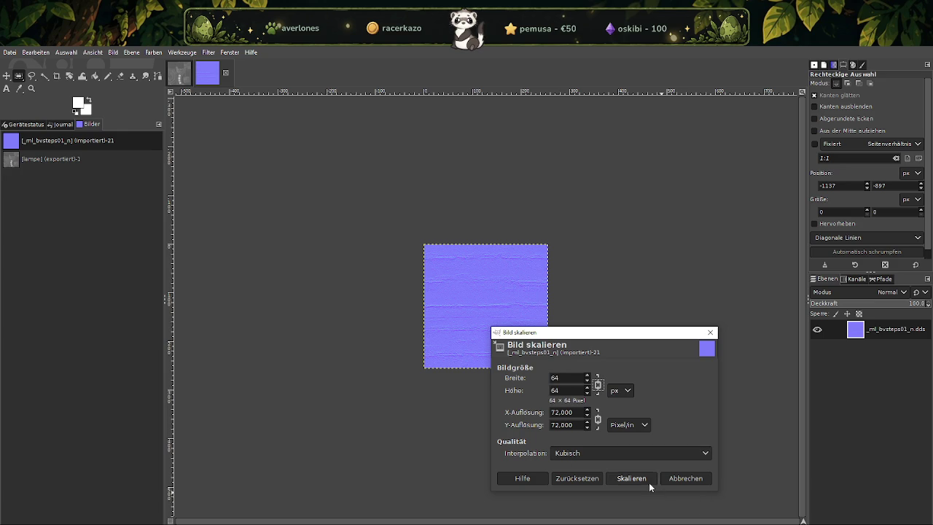
click(647, 482)
click(10, 52)
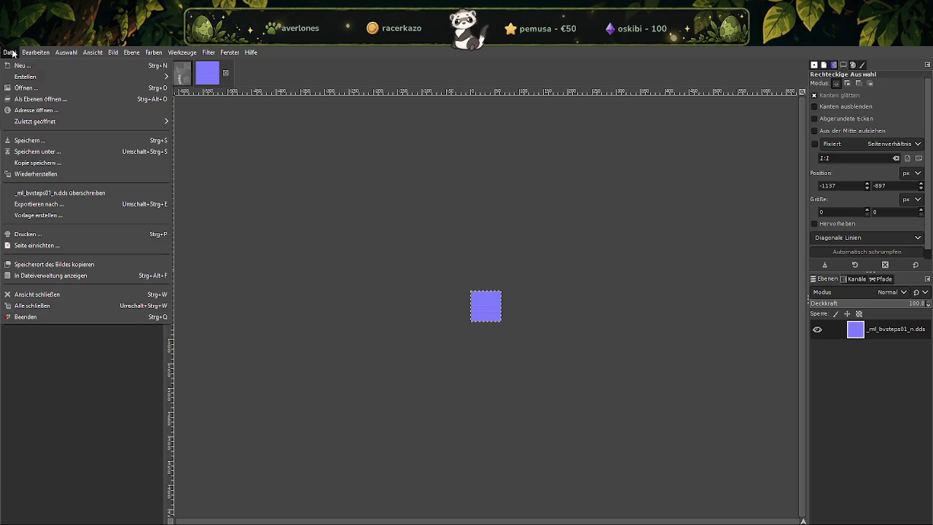
click(64, 191)
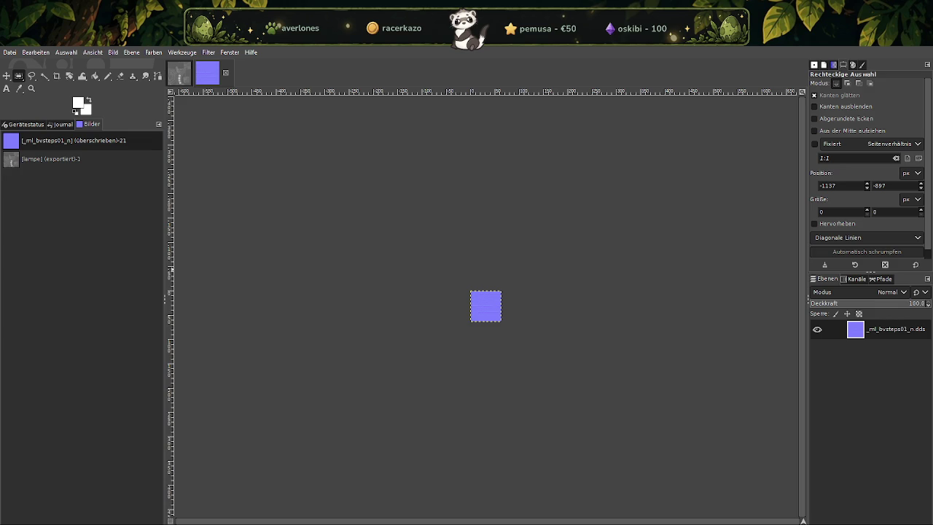
click(318, 503)
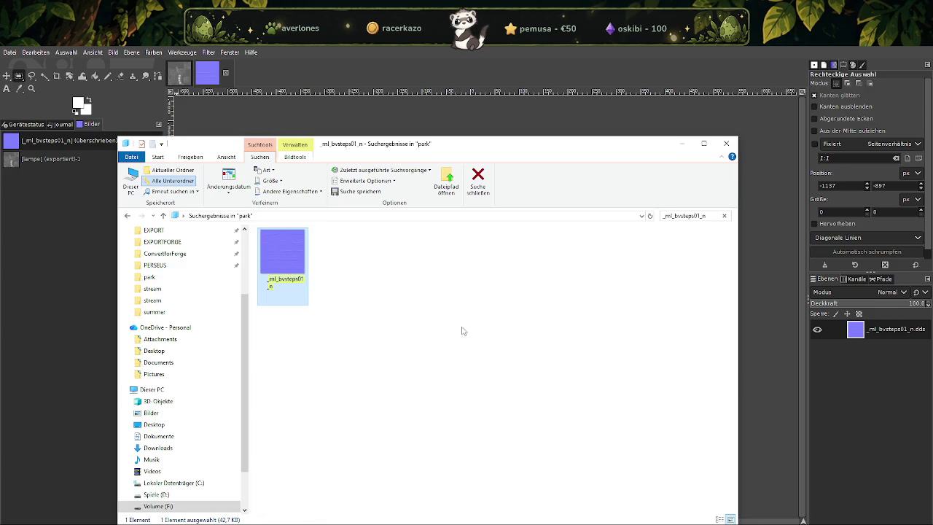
Search the park folder for cs_rsn_sl_riverbedstones_01_n and import it into GIMP.
click(685, 216)
text(cs_rsn_sl_riverbedstones_01_n)
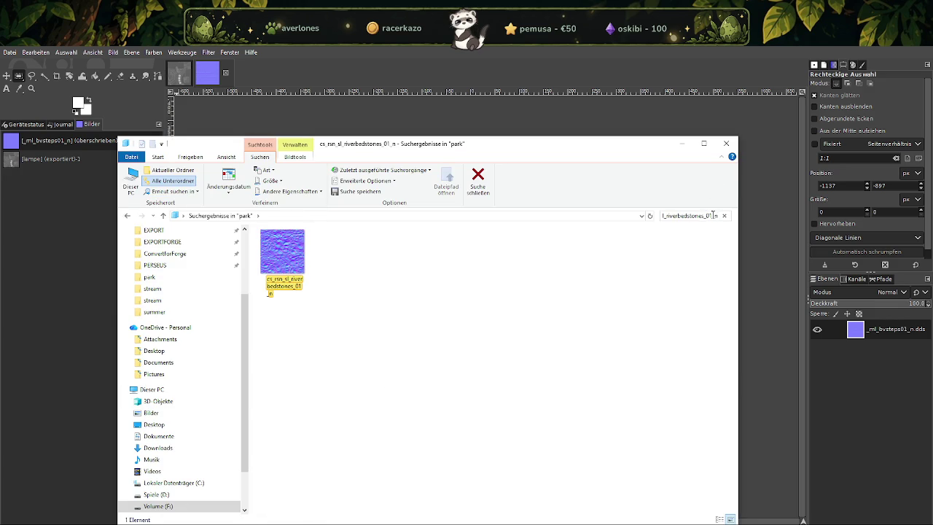
click(288, 255)
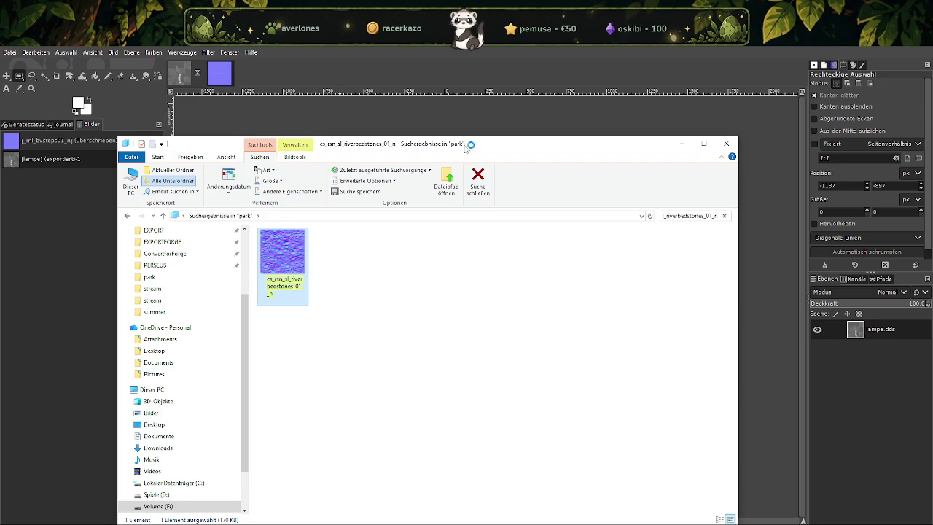
click(407, 113)
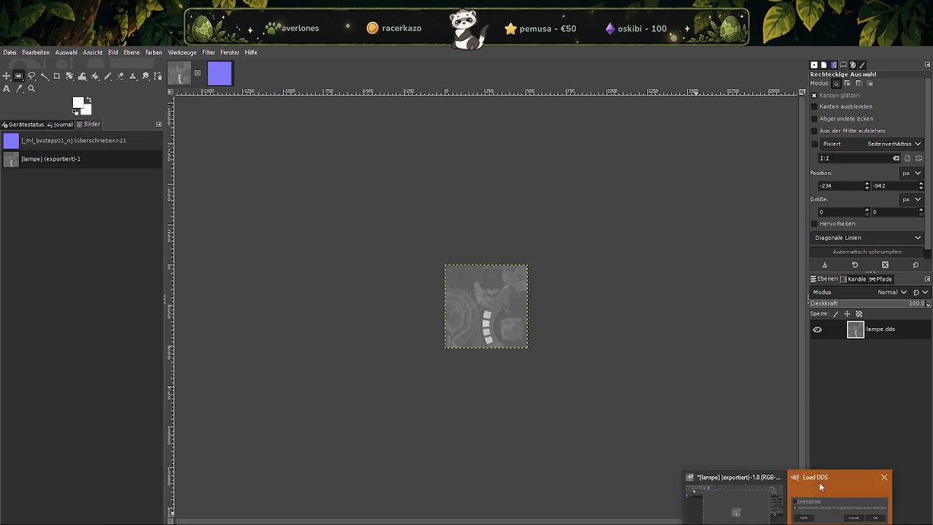
click(251, 153)
Scale the riverbedstones normal map down to 128×128, then to 64×64.
right_click(458, 296)
mouse_move(478, 355)
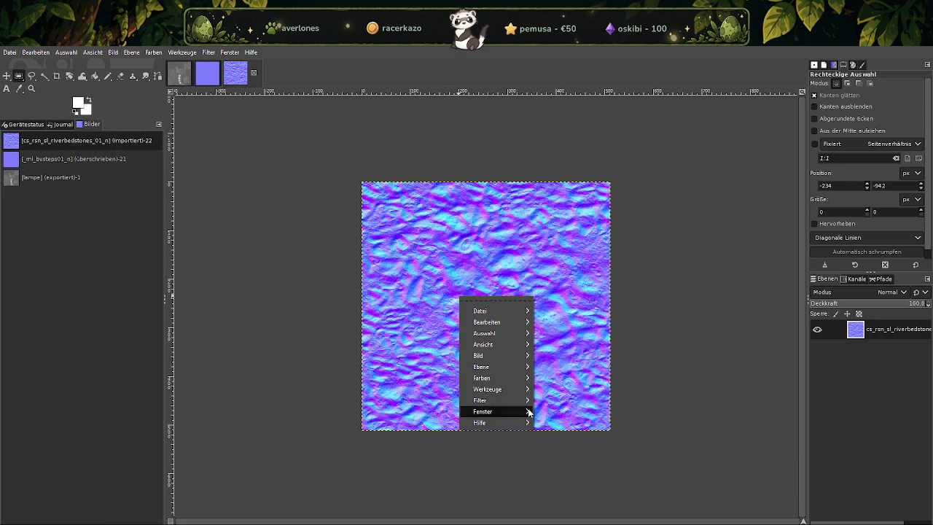
click(576, 400)
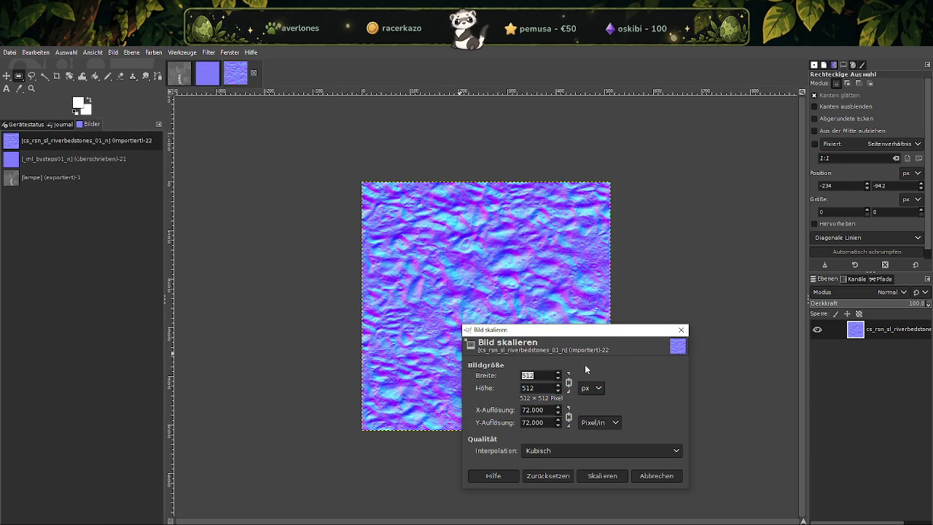
text(128)
key(Tab)
click(603, 475)
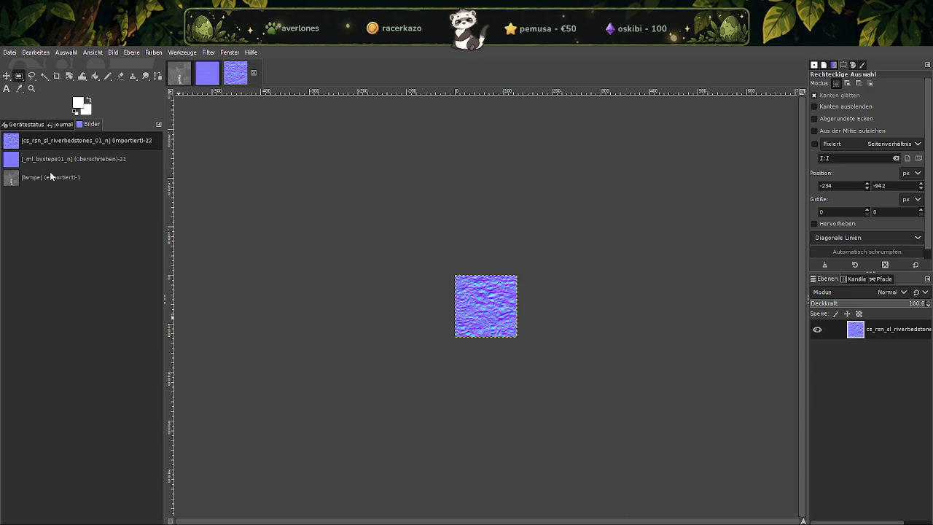
right_click(478, 300)
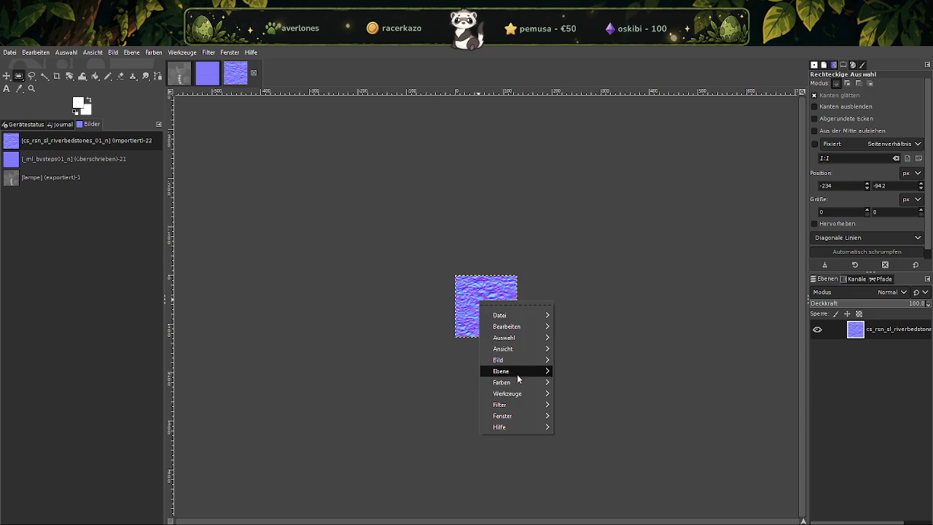
mouse_move(503, 359)
click(570, 399)
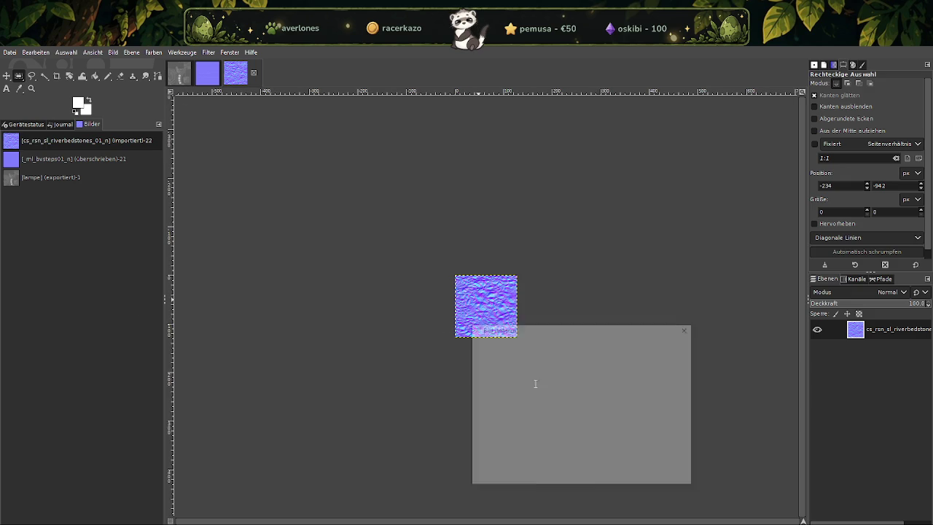
text(64)
key(Tab)
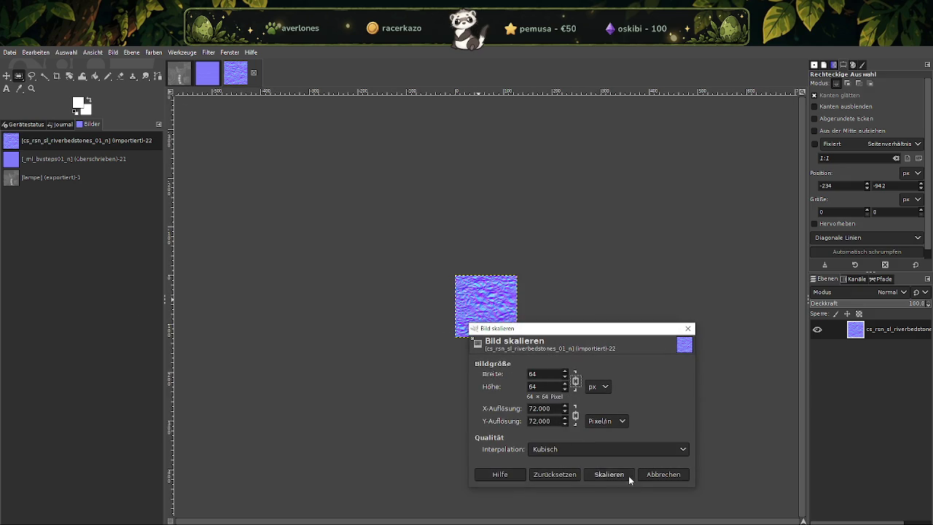
click(630, 476)
Overwrite cs_rsn_sl_riverbedstones_01_n.dds with the 64×64 version and return to CodeWalker.
ctrl+scroll(485, 304, up, 1)
ctrl+scroll(485, 303, up, 2)
ctrl+scroll(485, 303, up, 2)
ctrl+scroll(485, 304, down, 2)
ctrl+scroll(485, 304, down, 1)
click(12, 53)
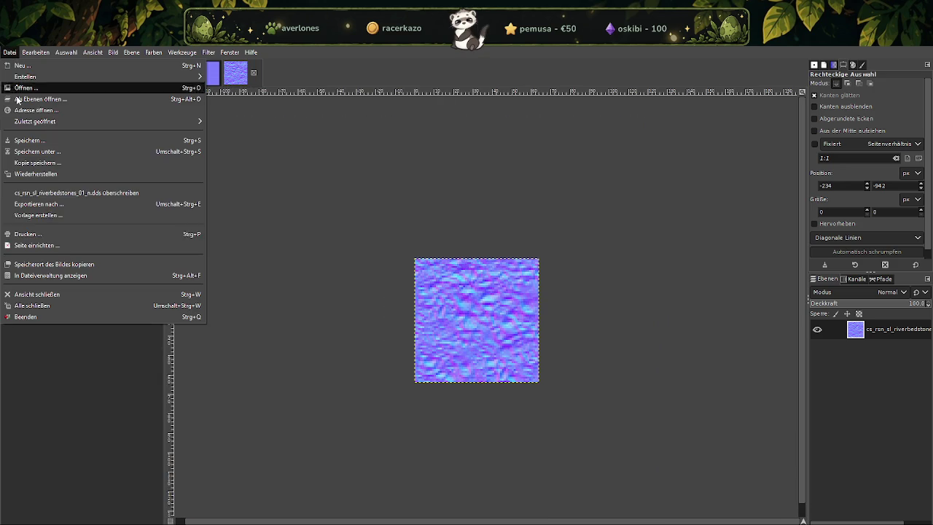
click(23, 192)
key(ctrl+e)
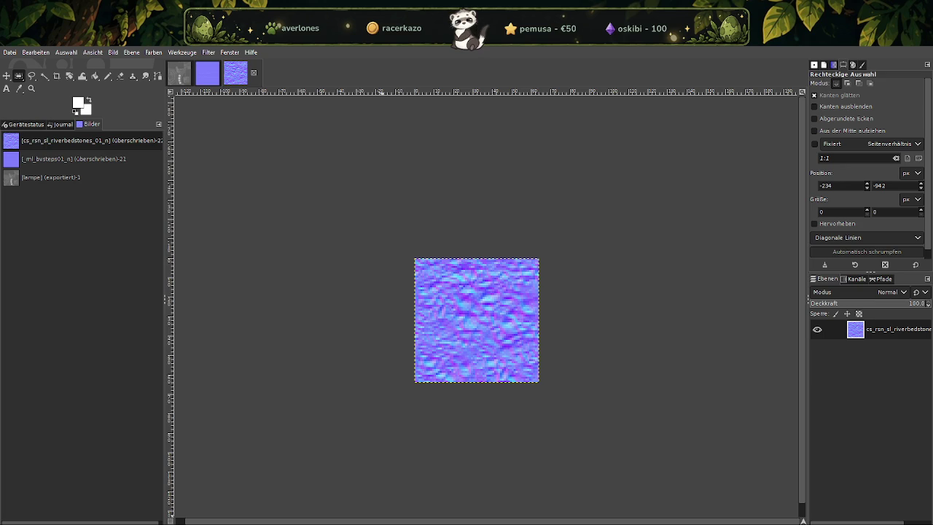
click(306, 496)
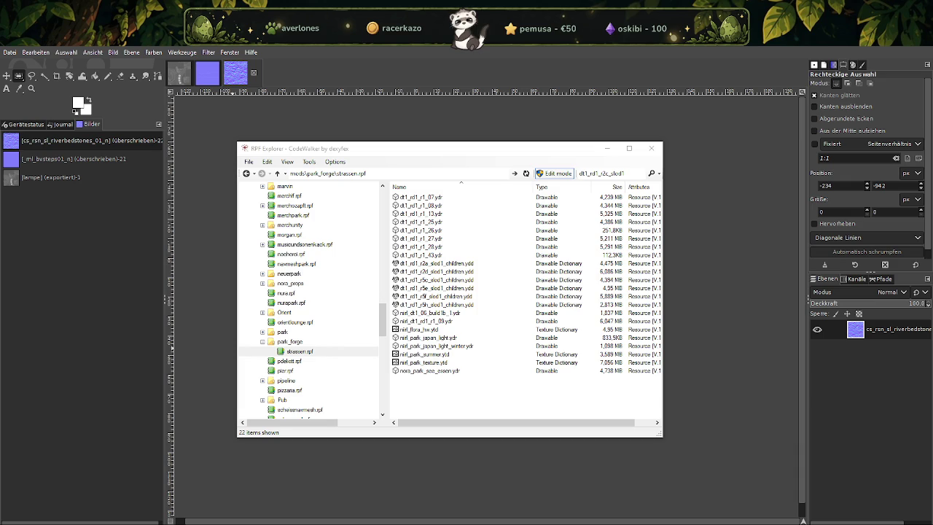
Search Explorer for the cs_rsn_tf_deshill_01_n texture and load it into GIMP as DDS.
click(321, 503)
key(ctrl+e)
text(_deshill_01_n)
click(291, 253)
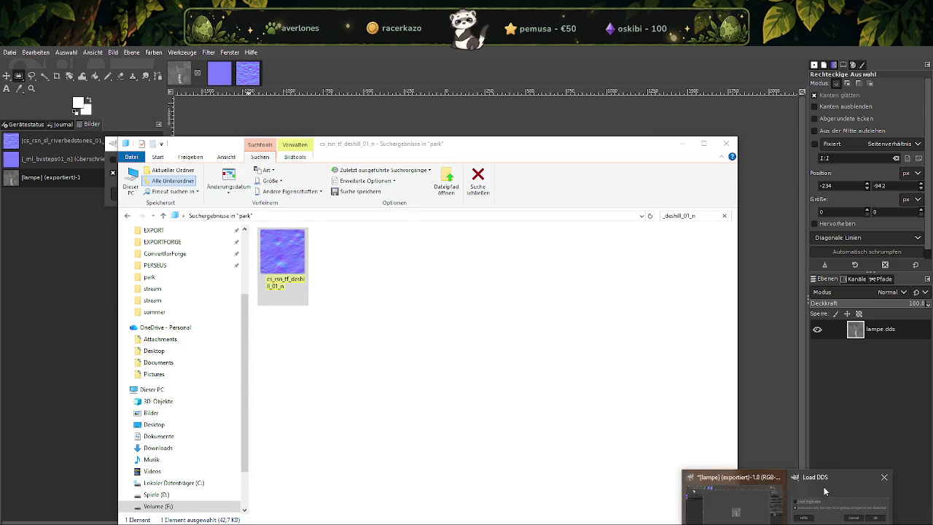
drag(283, 255, 65, 197)
click(282, 196)
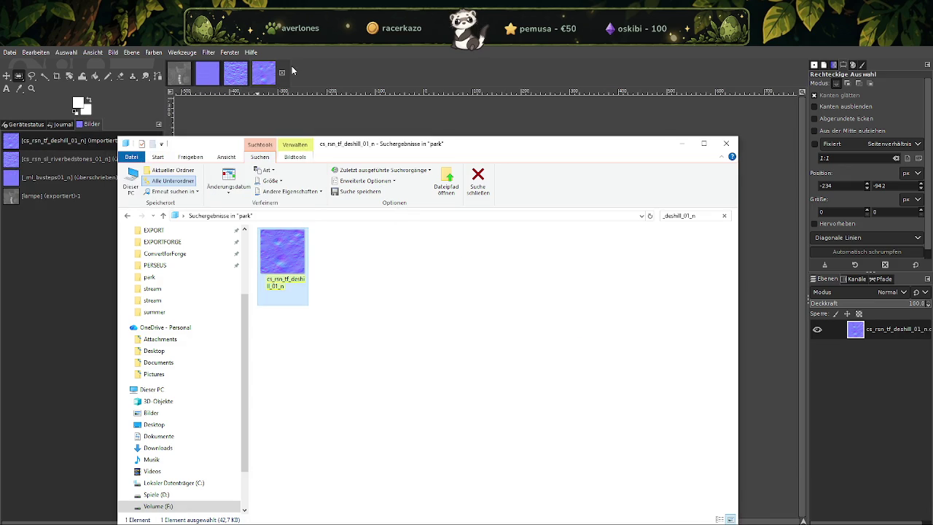
Scale the deshill texture from 256 to 64 px square and overwrite its DDS file.
right_click(459, 303)
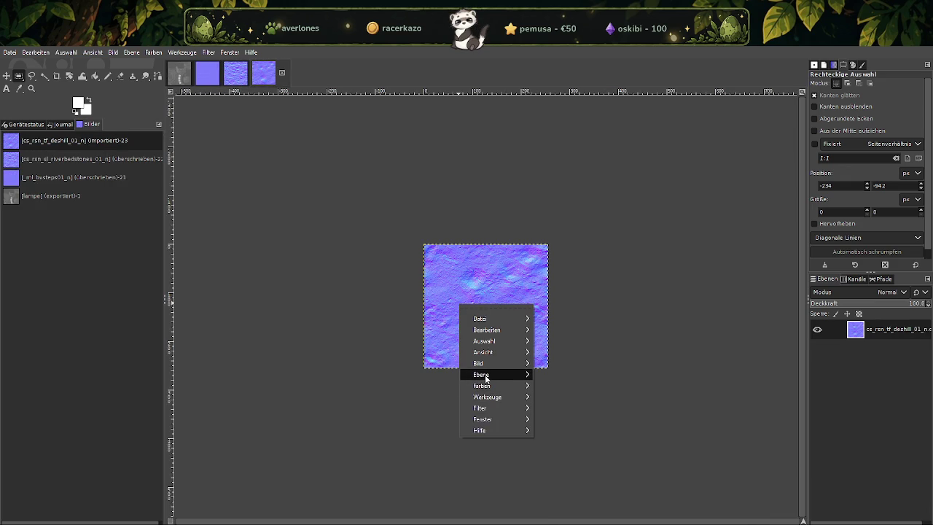
mouse_move(485, 363)
click(573, 400)
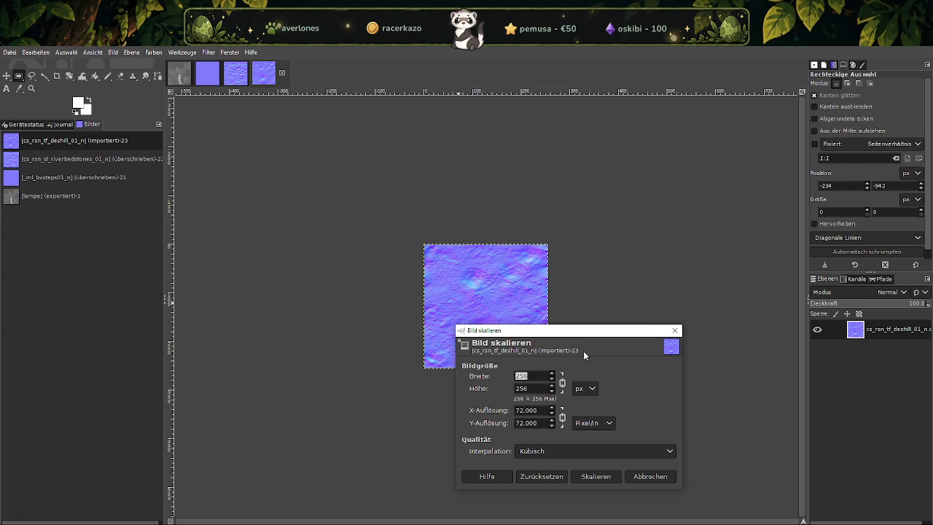
text(64)
click(585, 475)
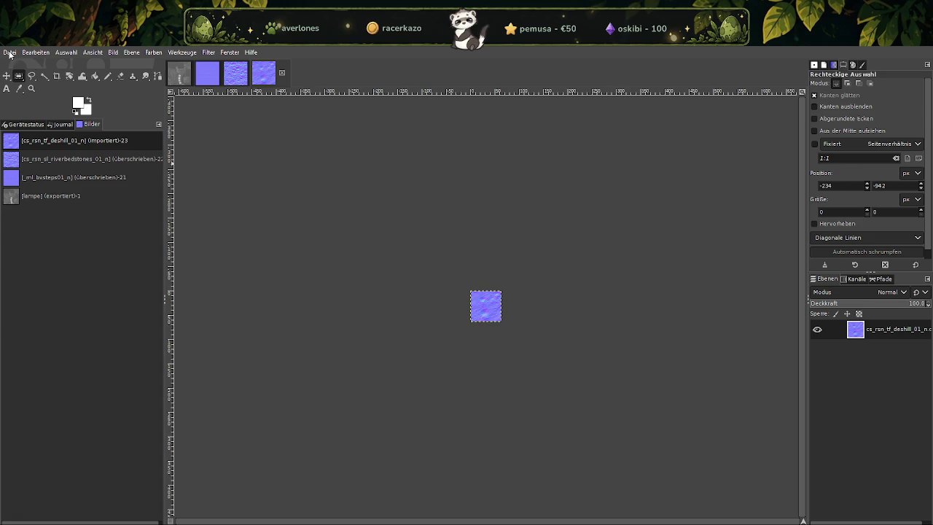
click(10, 52)
click(66, 204)
click(390, 499)
Search Explorer for tl_V_Bank2_glass_N and load the texture into GIMP as DDS.
click(692, 217)
text(tl_V_Bank2_glass_N)
click(300, 258)
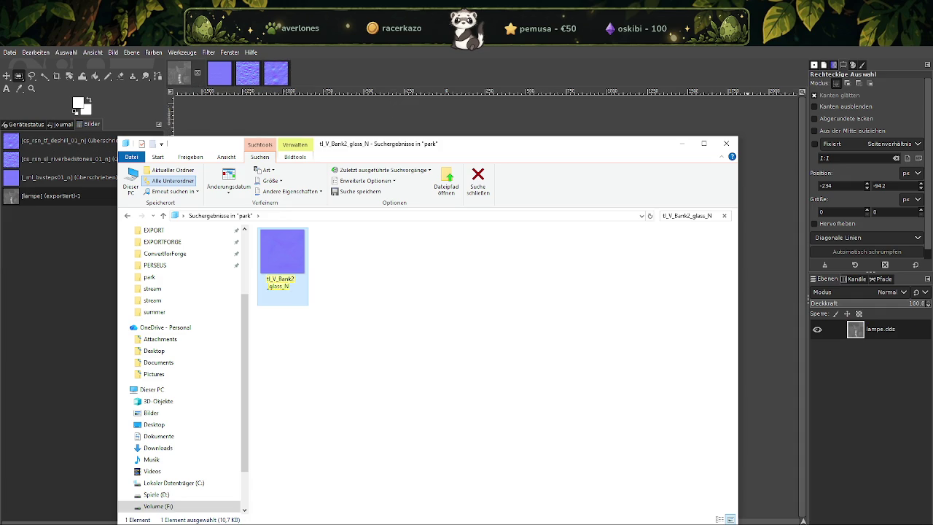
drag(283, 262, 363, 115)
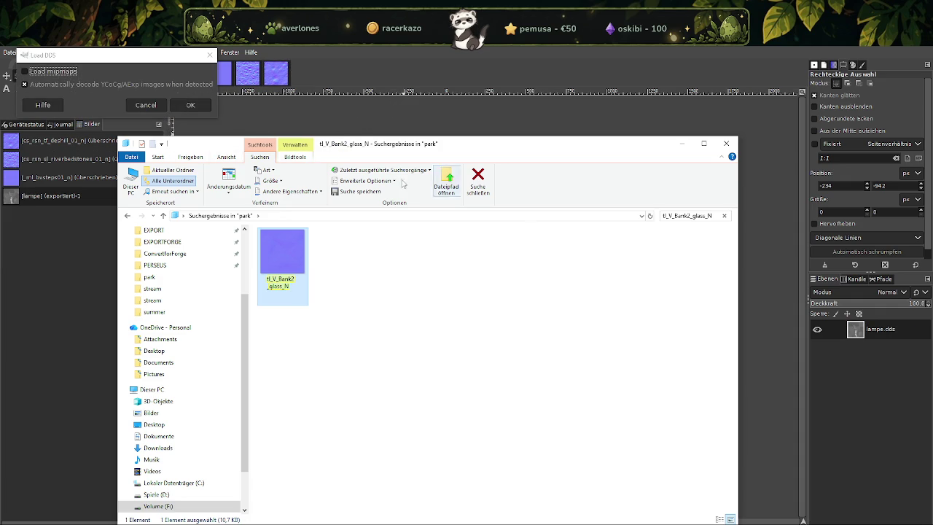
click(191, 105)
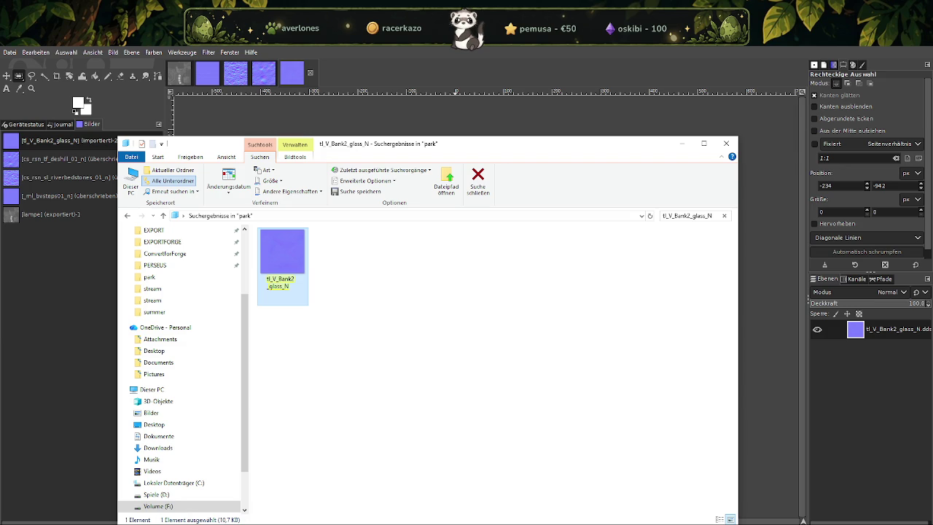
Scale the glass texture to 4×4 px and overwrite tl_V_Bank2_glass_N.dds.
click(291, 86)
right_click(482, 313)
click(594, 399)
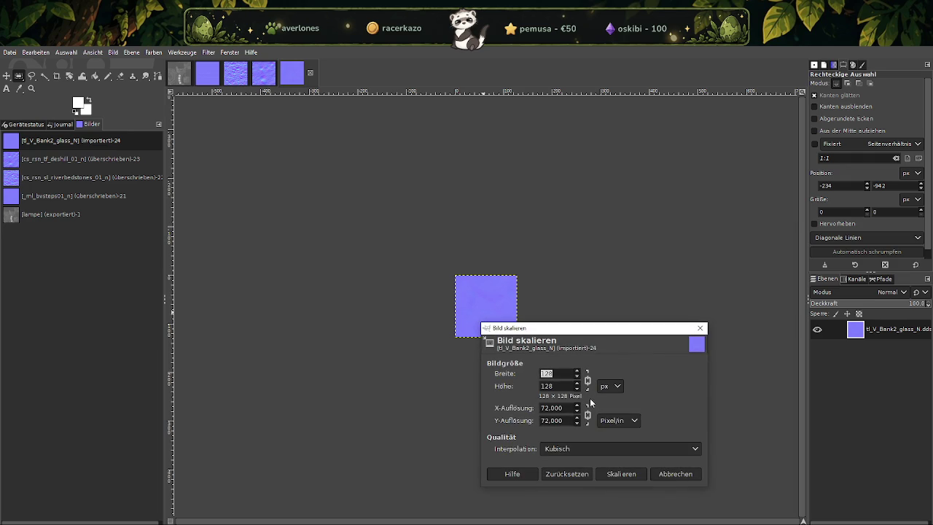
click(618, 474)
click(9, 52)
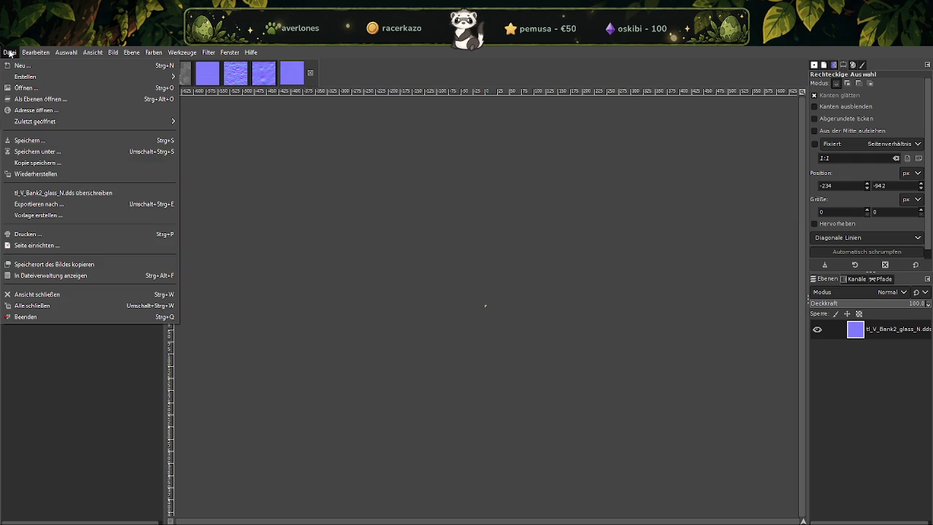
click(80, 193)
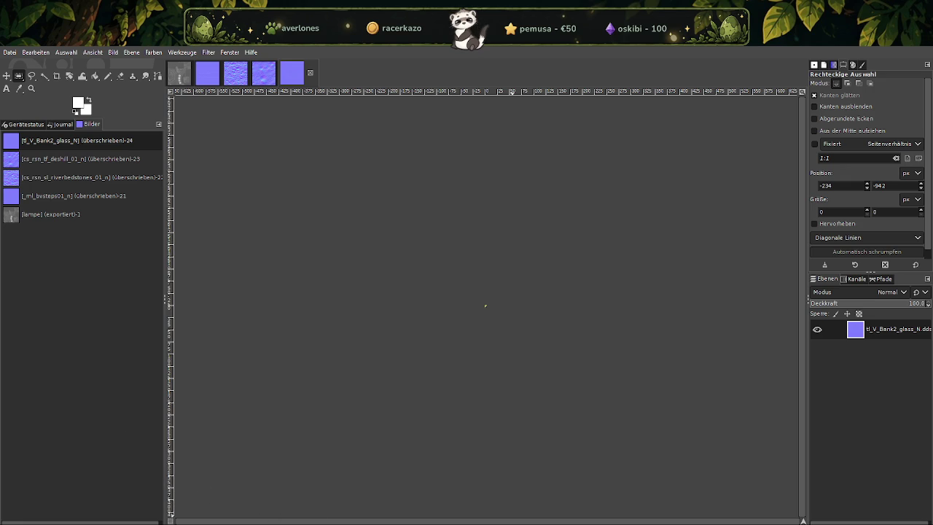
click(271, 502)
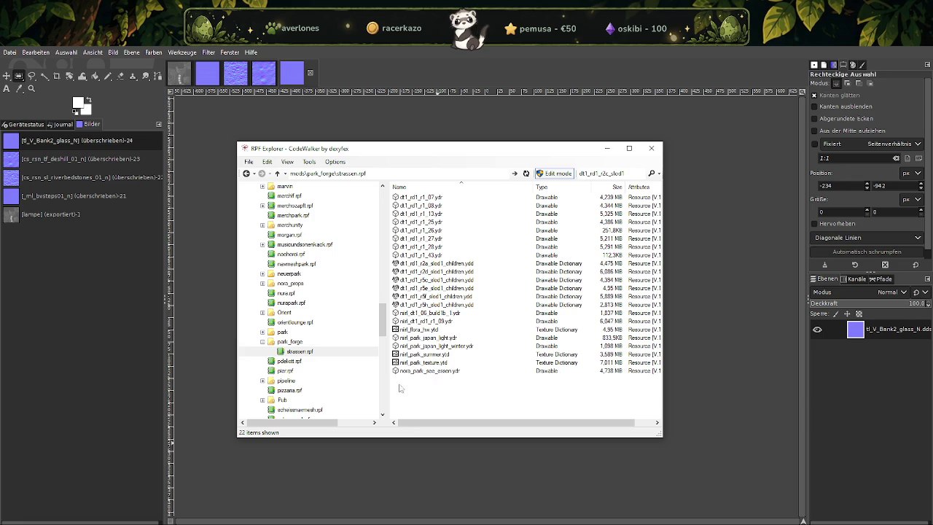
Place the stream folder window and CodeWalker side by side on screen.
click(169, 397)
mouse_move(302, 519)
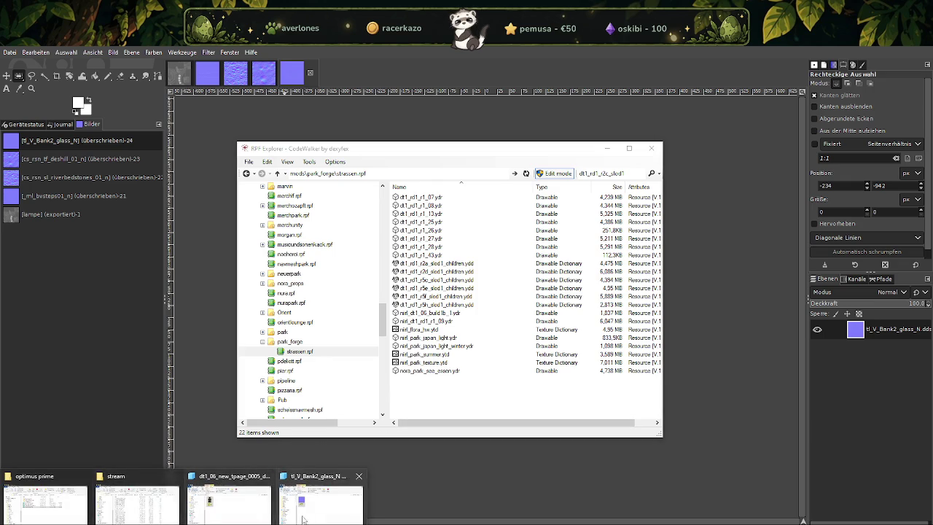
click(127, 515)
drag(426, 135, 596, 108)
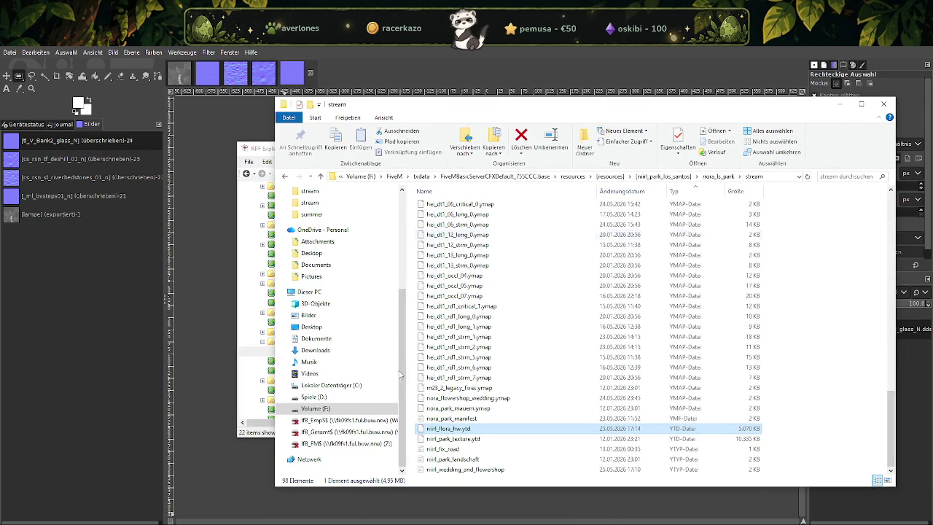
click(354, 520)
click(295, 508)
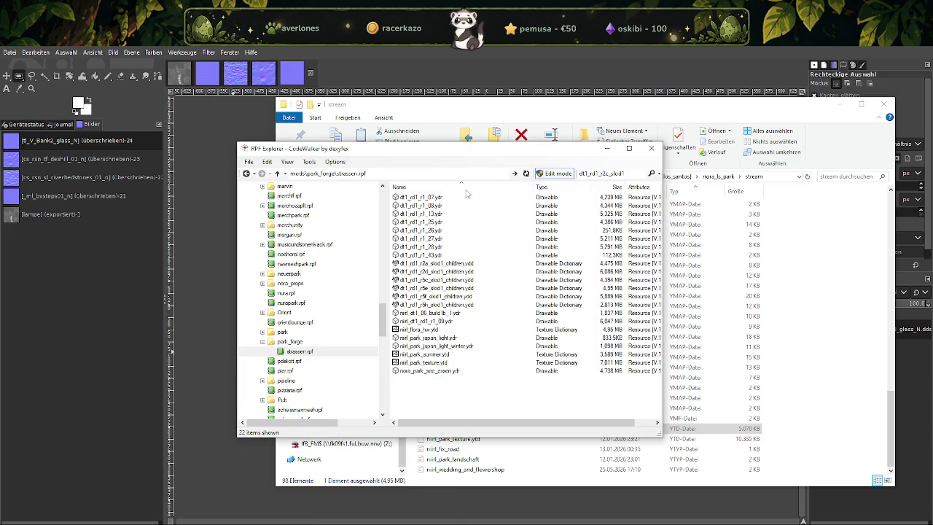
Drag nirl_park_texture.ytd into the stream folder, replacing the file already there.
click(424, 363)
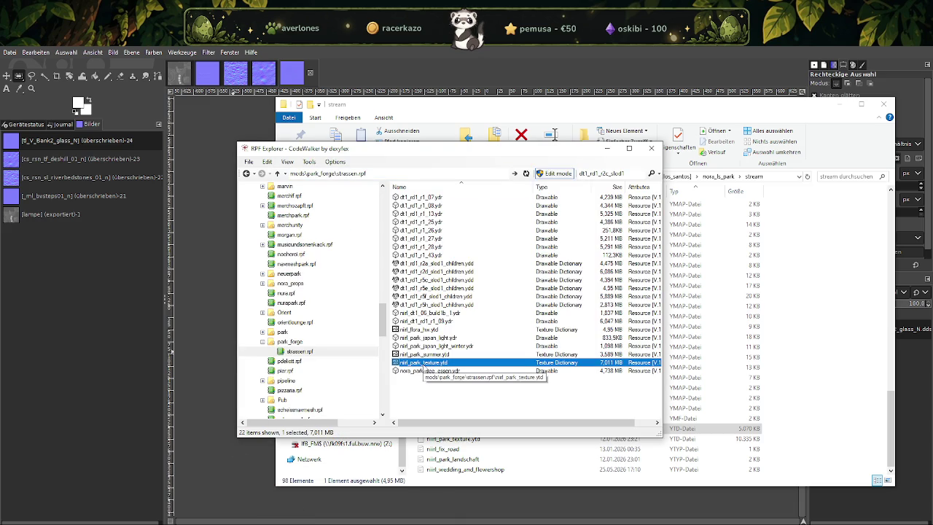
mouse_move(500, 152)
mouse_down()
mouse_move(331, 124)
mouse_move(286, 104)
mouse_up()
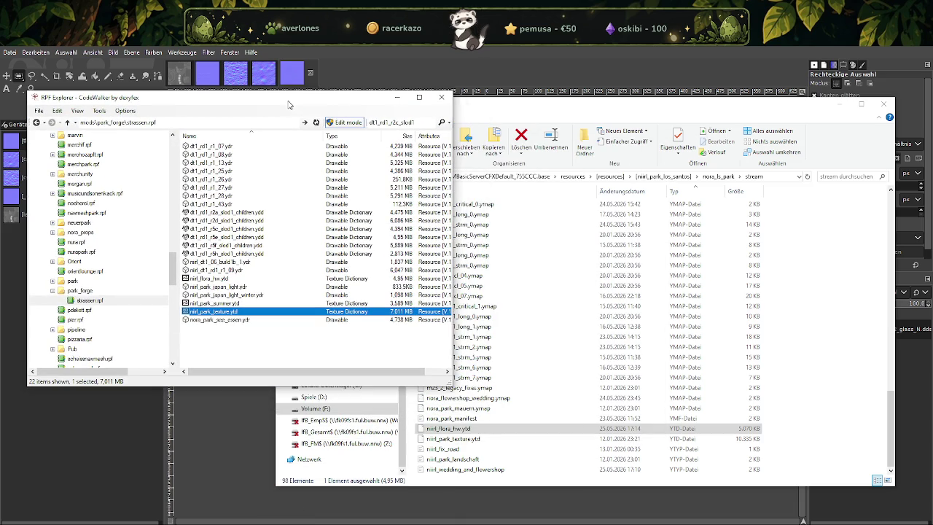
drag(255, 312, 558, 355)
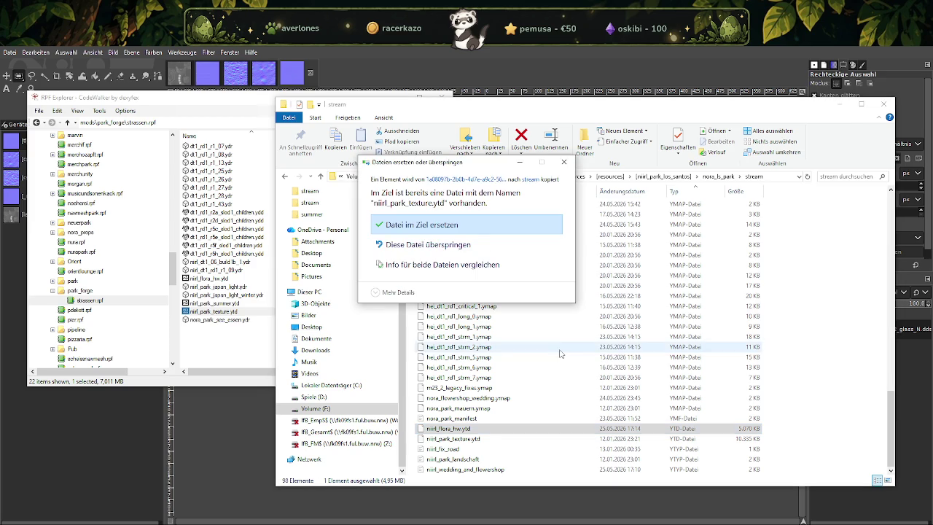
click(476, 225)
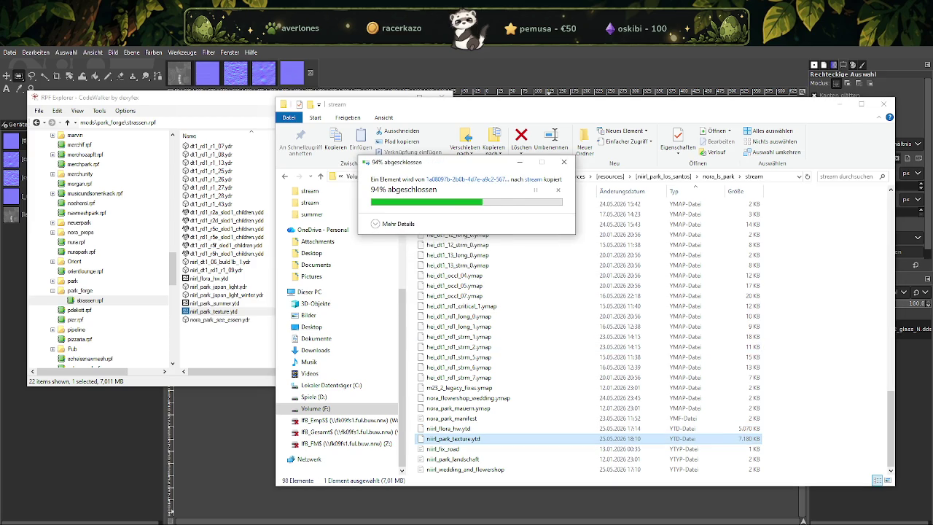
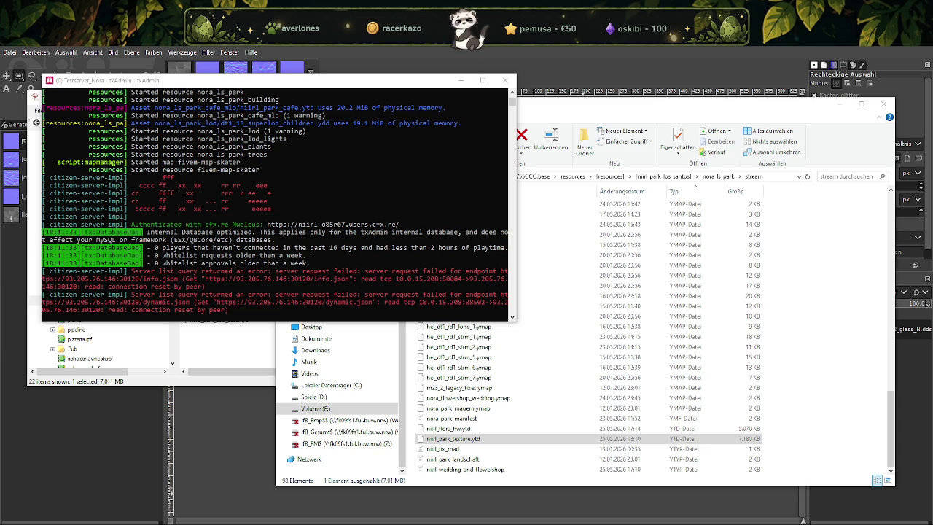
Browse from nirl_park_los_santos into nora_ls_park_cafe_mlo\stream and select nirl_park_cafe.ytd.
scroll(237, 148, up, 2)
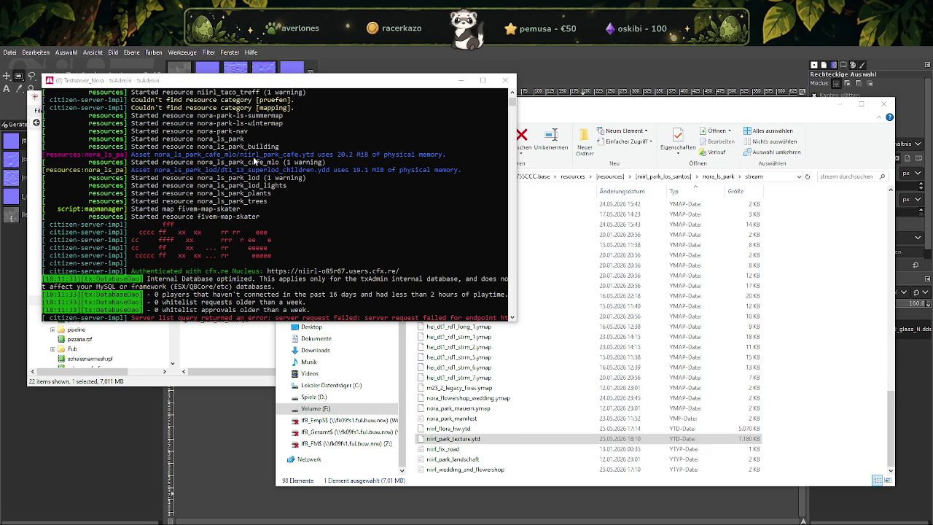
click(669, 176)
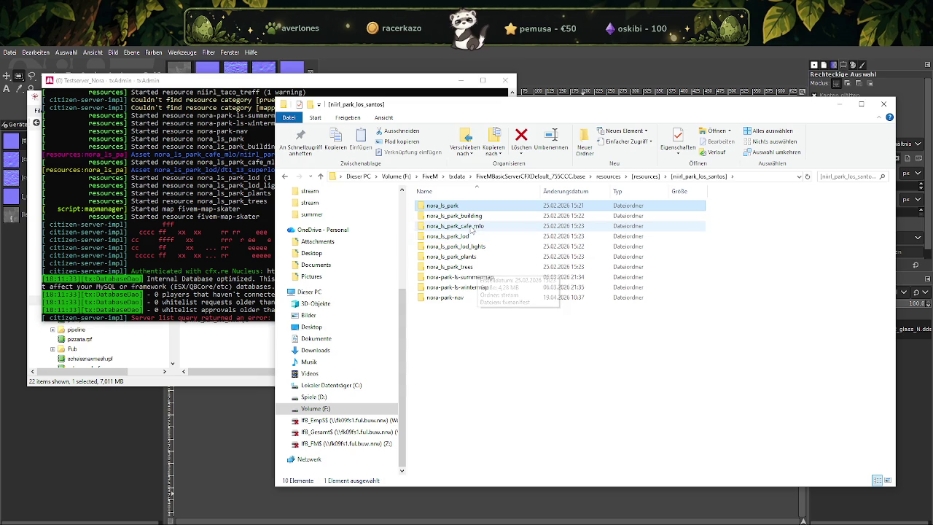
double_click(470, 226)
double_click(471, 206)
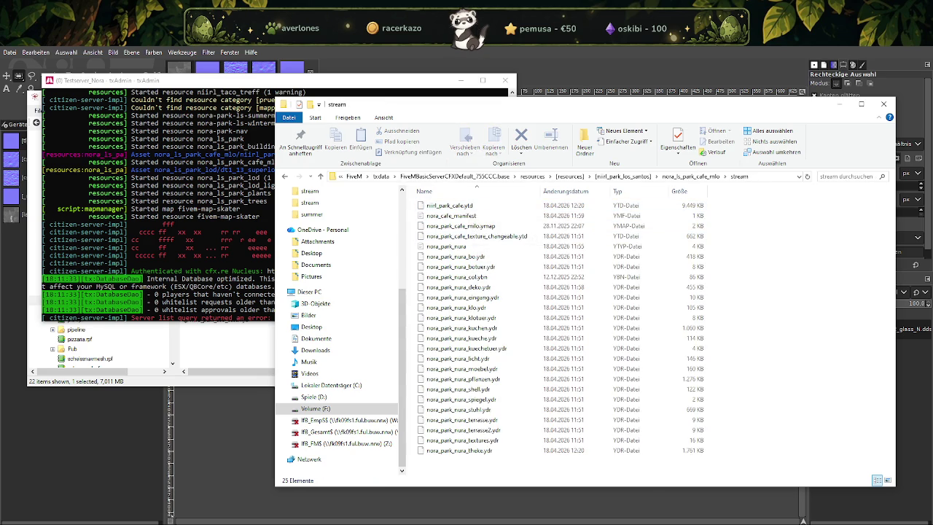
click(321, 497)
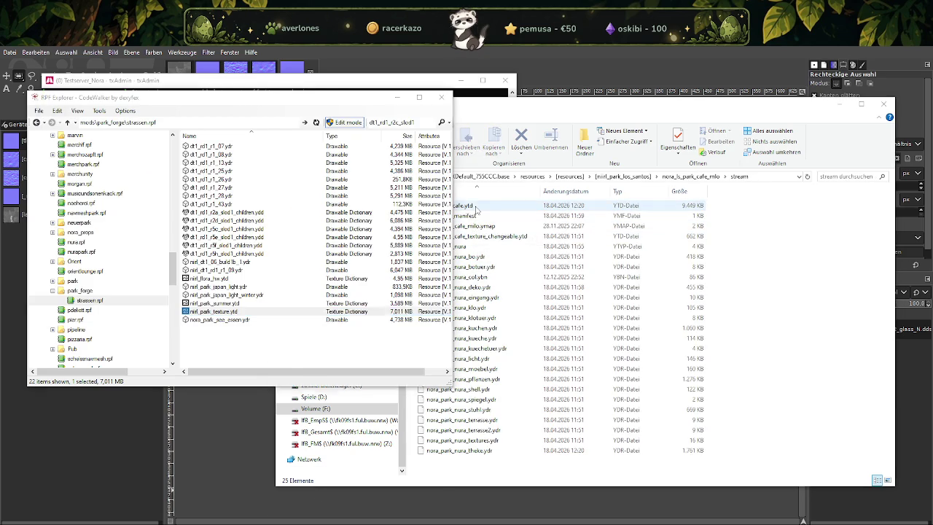
Open nirl_park_cafe.ytd in CodeWalker's Texture Dictionary and save all its textures to disk.
click(450, 207)
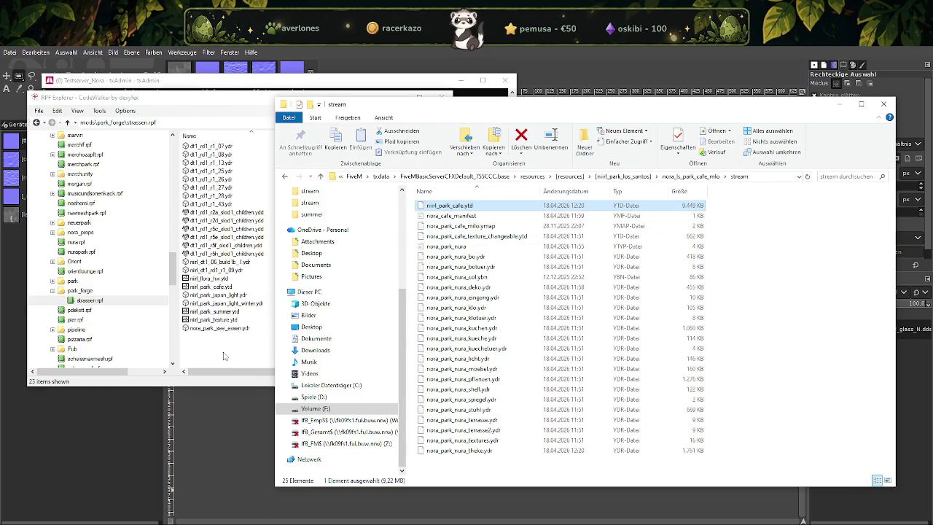
double_click(221, 289)
click(102, 118)
click(128, 153)
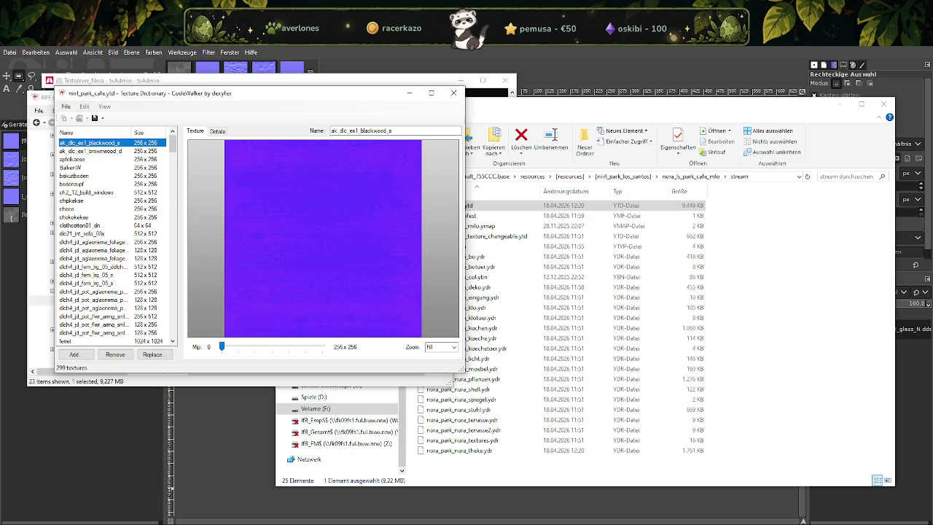
Close an unneeded window and switch to the Explorer search window.
click(172, 514)
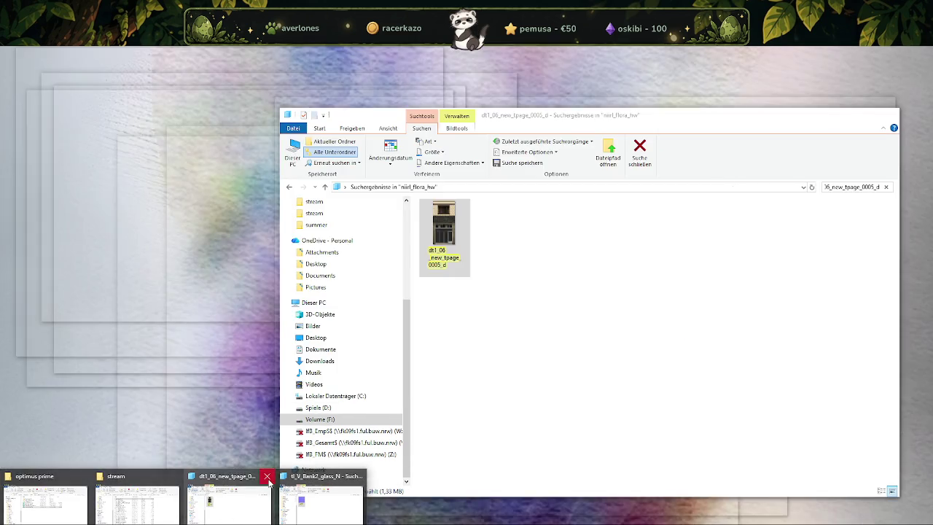
click(266, 476)
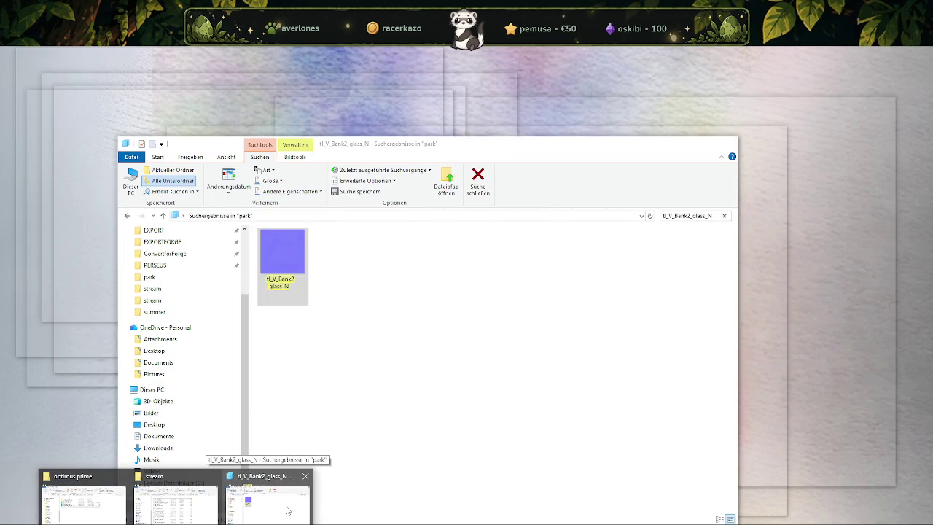
click(287, 509)
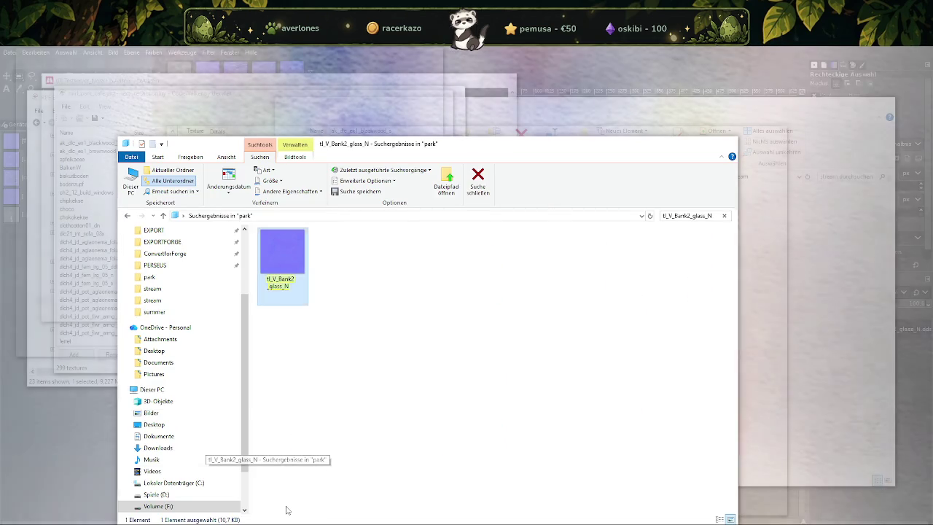
Clear the search and browse to Desktop\ProjekteNEUF\optimieren\cafe.
click(164, 217)
click(164, 216)
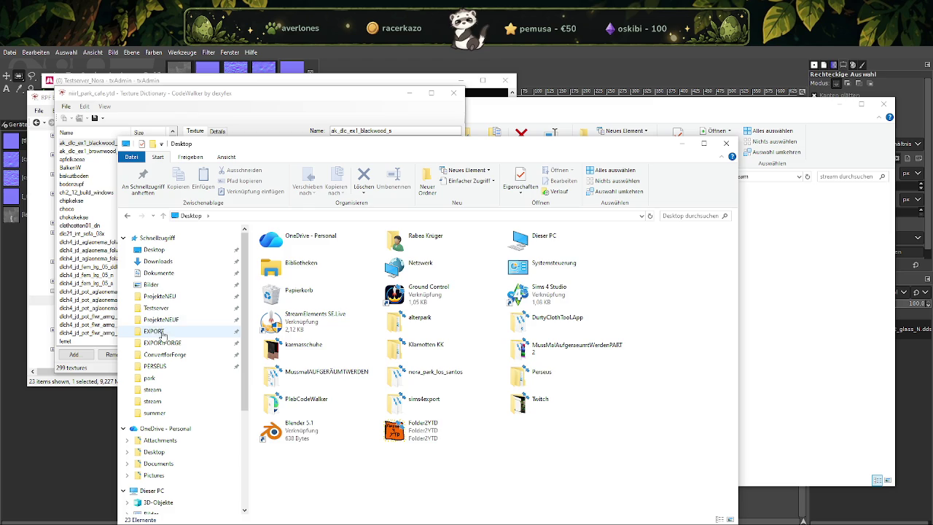
click(162, 319)
scroll(319, 371, down, 10)
scroll(318, 368, down, 10)
scroll(319, 364, down, 10)
scroll(321, 360, down, 10)
scroll(321, 360, down, 10)
scroll(322, 361, down, 10)
scroll(325, 362, down, 10)
scroll(327, 363, down, 10)
double_click(286, 314)
double_click(274, 246)
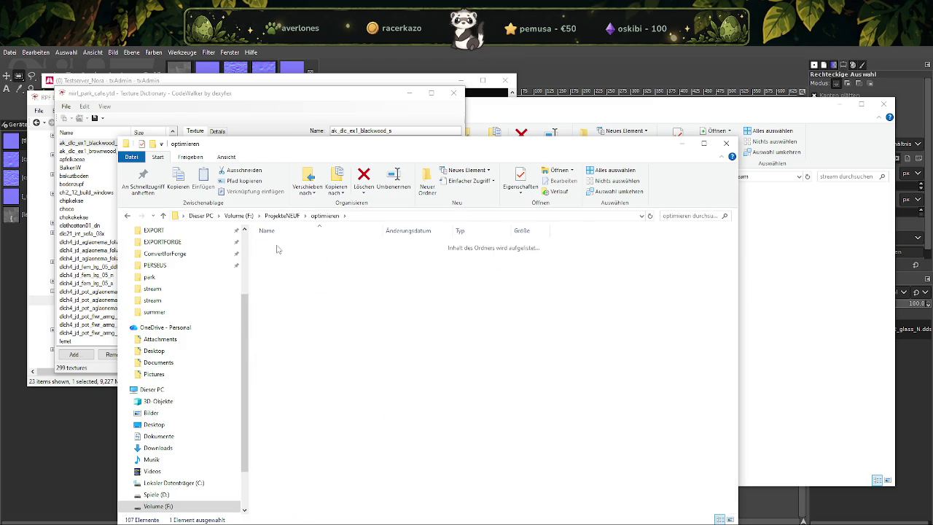
Show the cafe folder in Details view and close the texture dictionary window.
right_click(254, 249)
mouse_move(281, 253)
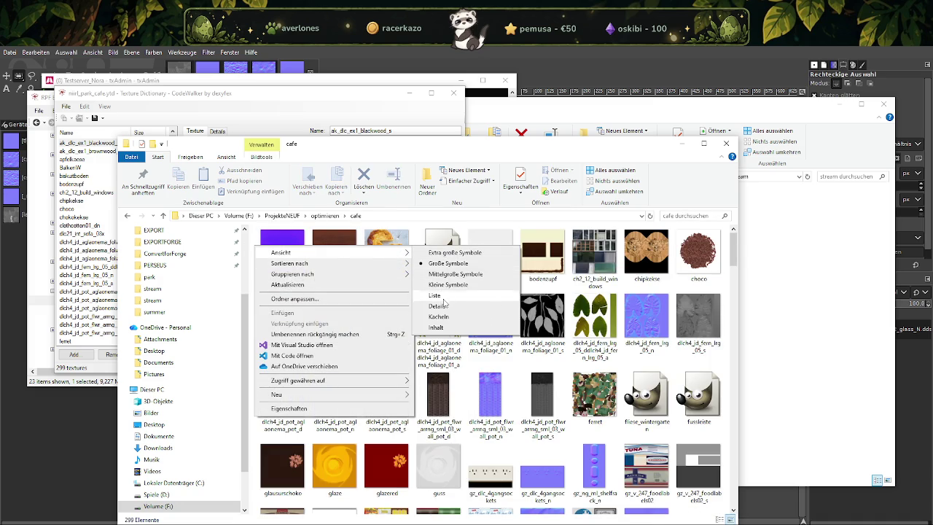
click(437, 305)
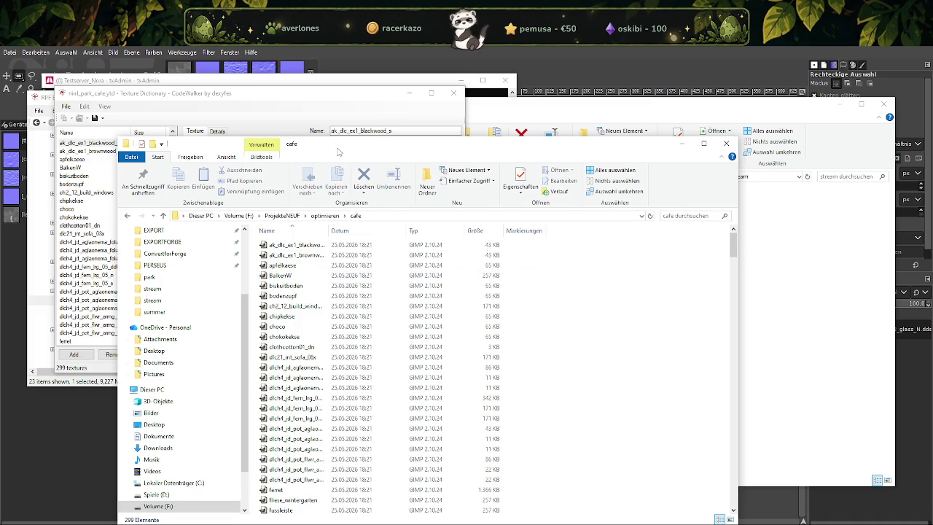
drag(233, 97, 42, 137)
key(alt+F4)
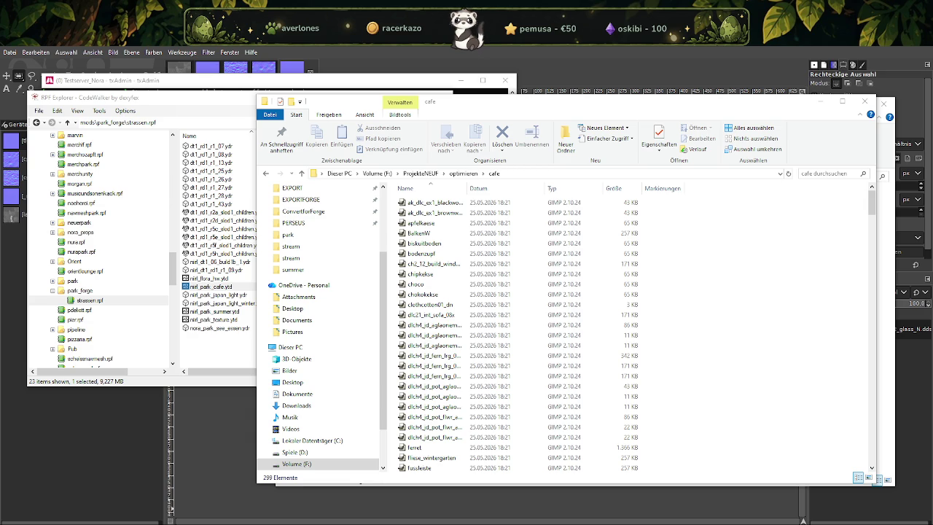
Open the ferret texture in GIMP.
click(422, 447)
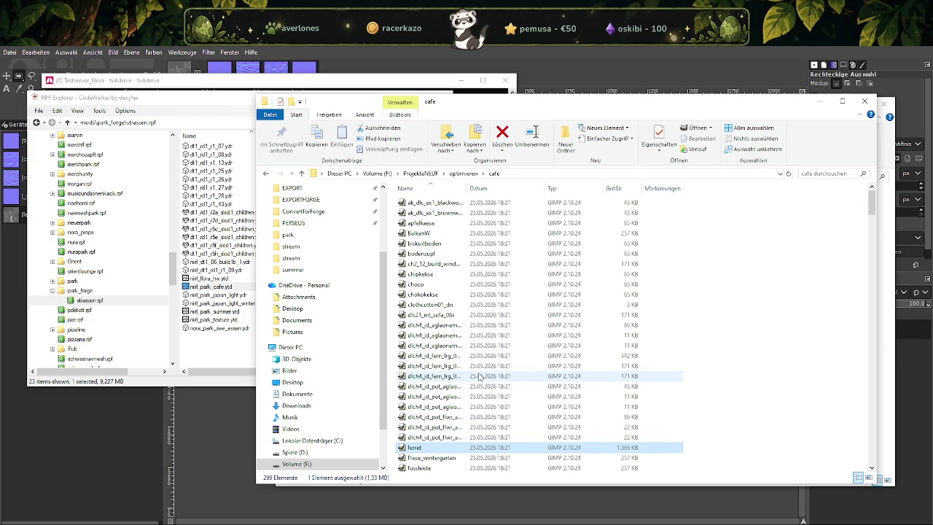
click(238, 156)
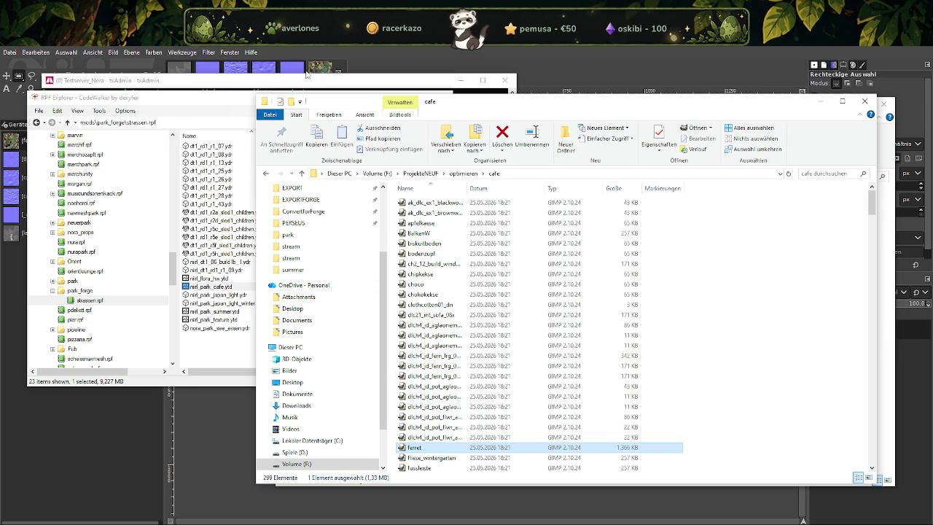
click(318, 72)
Scale the ferret image from 1024 down to 512 × 512 px.
right_click(399, 279)
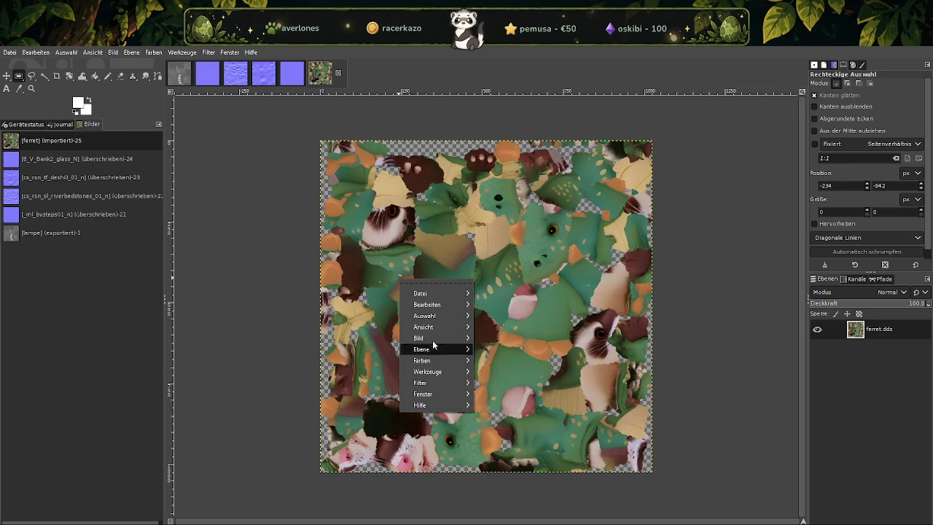
mouse_move(420, 338)
click(516, 400)
text(512)
click(551, 478)
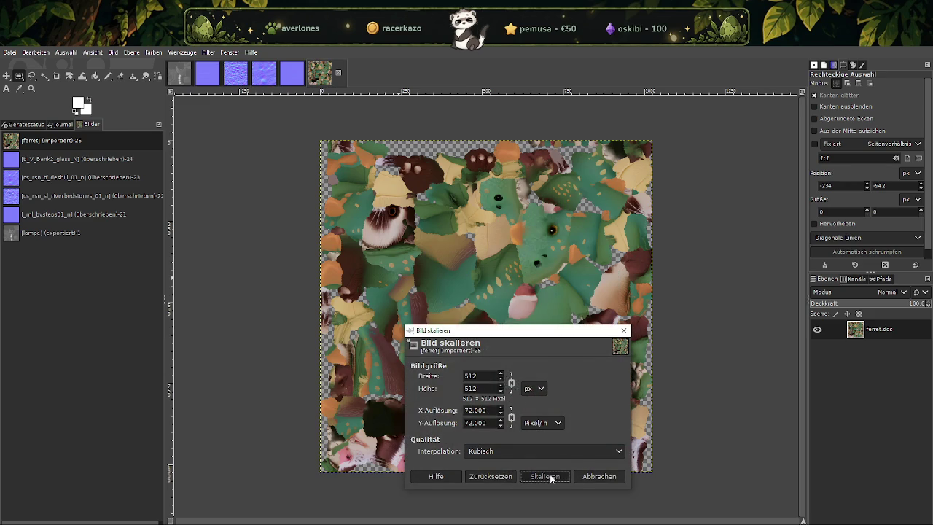
Overwrite ferret.dds with the 512 px version.
click(9, 52)
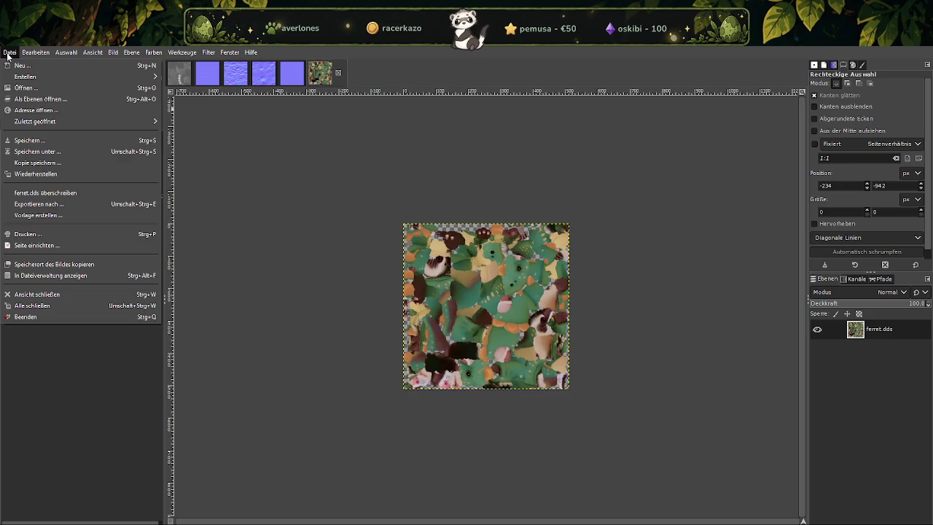
click(44, 193)
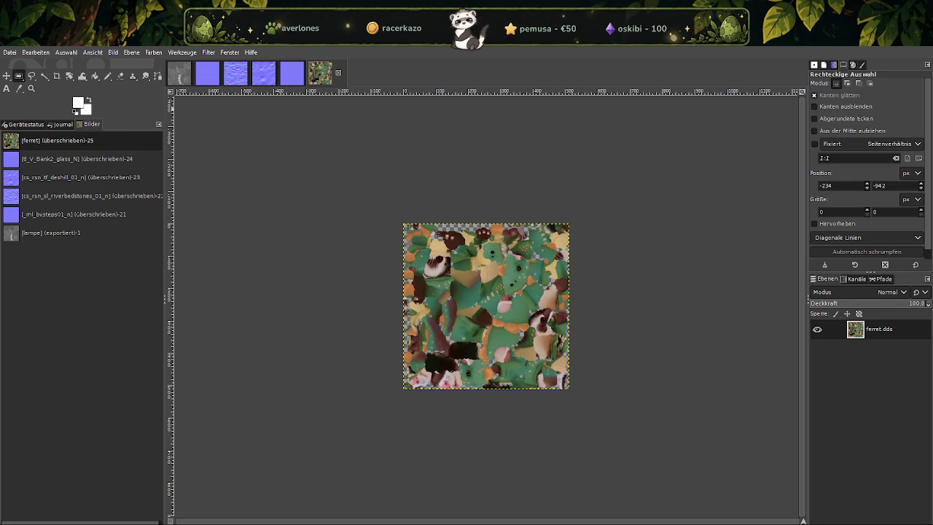
key(alt+Tab)
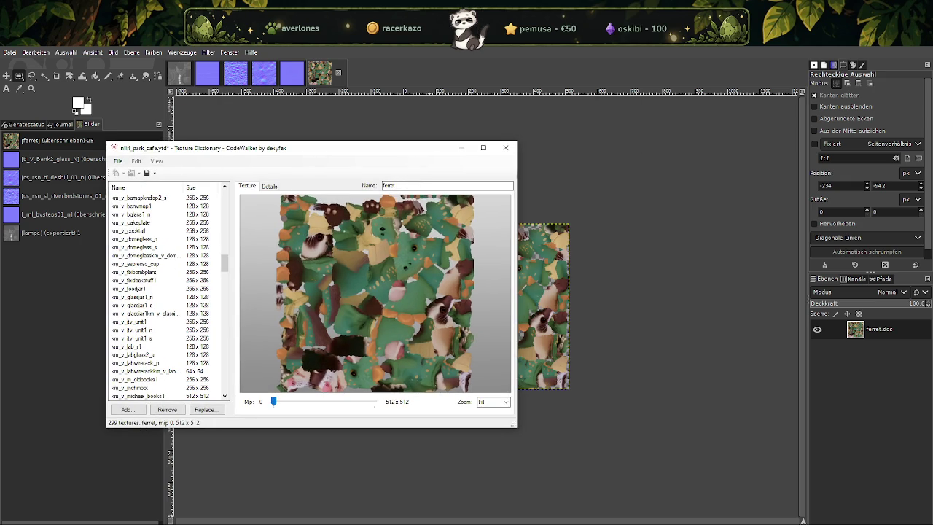
Stop the test server from the txAdmin console and return to the texture dictionary.
key(alt+Tab)
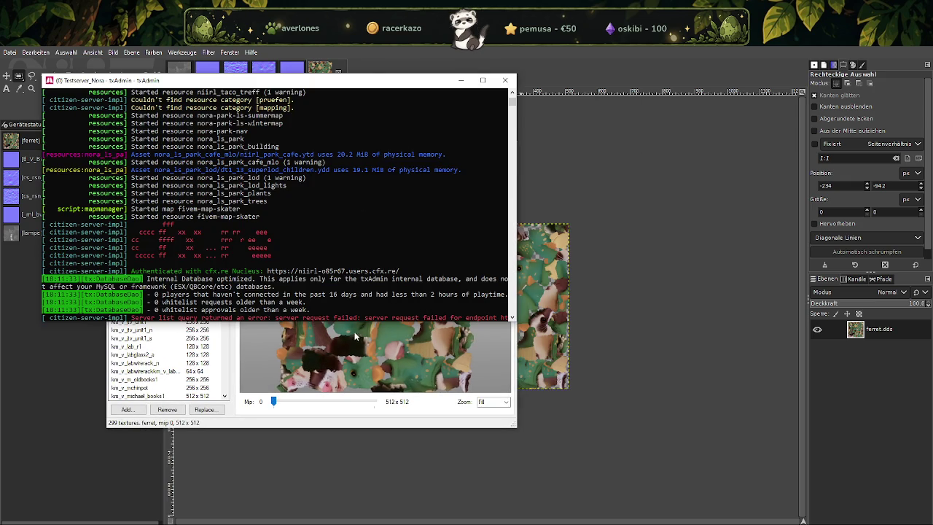
click(505, 80)
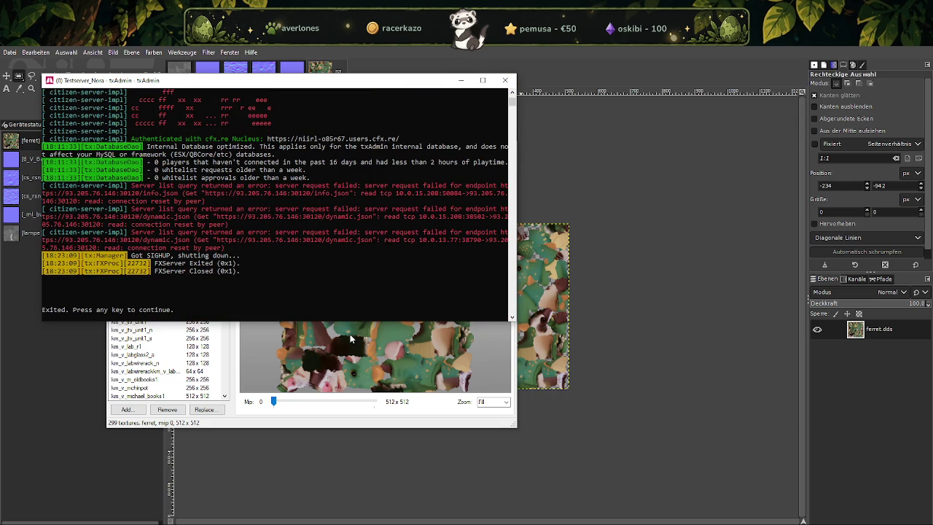
click(259, 422)
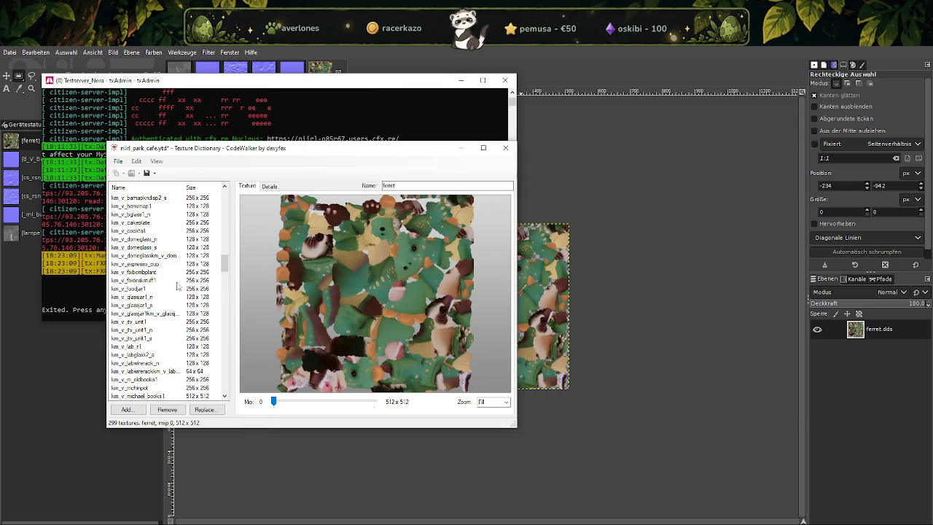
Find prop_x17_laptop_lester_01_n in the cafe dictionary and copy its name.
scroll(195, 251, down, 3)
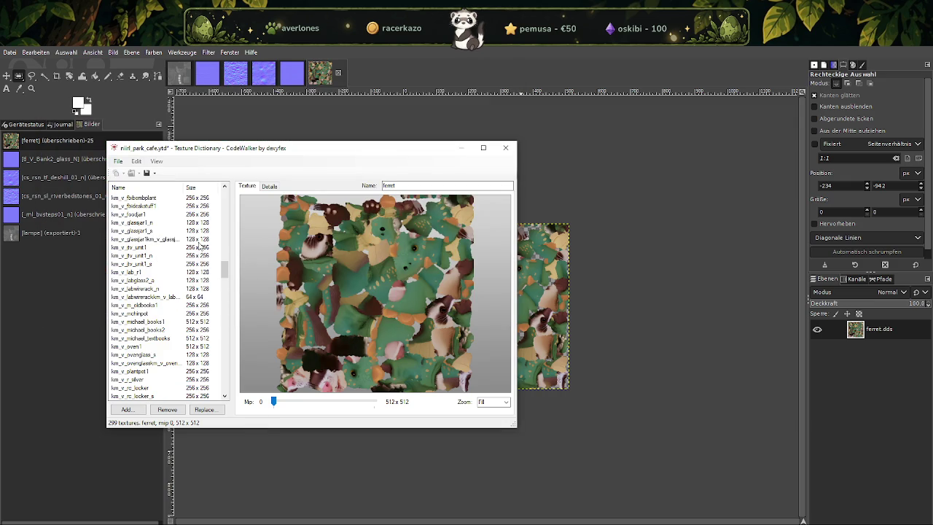
scroll(202, 279, up, 3)
scroll(204, 274, up, 3)
scroll(207, 268, up, 3)
scroll(212, 260, up, 3)
scroll(210, 260, down, 3)
scroll(206, 264, down, 3)
scroll(204, 266, down, 3)
scroll(205, 267, down, 3)
scroll(205, 267, down, 3)
scroll(203, 268, down, 3)
scroll(201, 270, down, 3)
scroll(200, 272, down, 3)
scroll(199, 272, down, 3)
scroll(200, 272, down, 3)
scroll(199, 272, down, 3)
scroll(200, 271, down, 3)
click(201, 280)
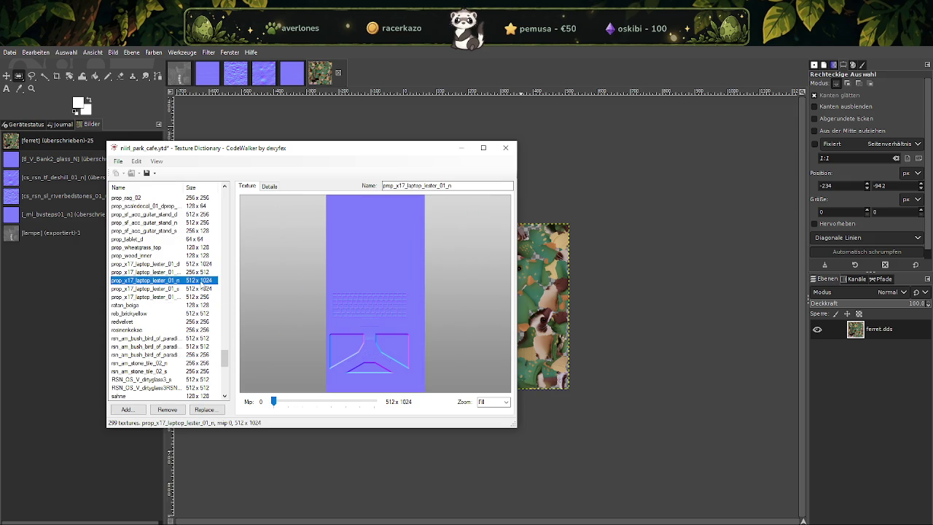
double_click(438, 186)
key(ctrl+c)
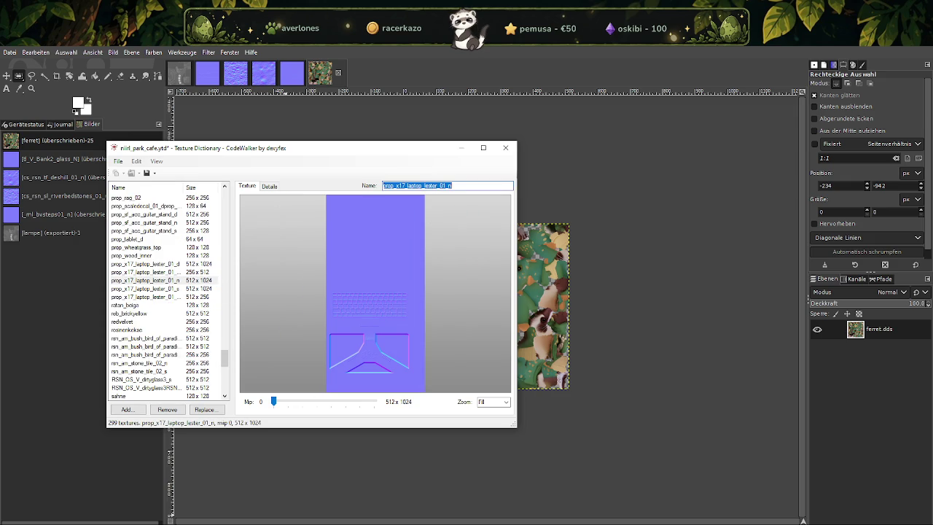
click(244, 492)
Search the cafe folder for prop_x17_laptop_lester_01_n and import it into GIMP without mipmaps.
click(836, 173)
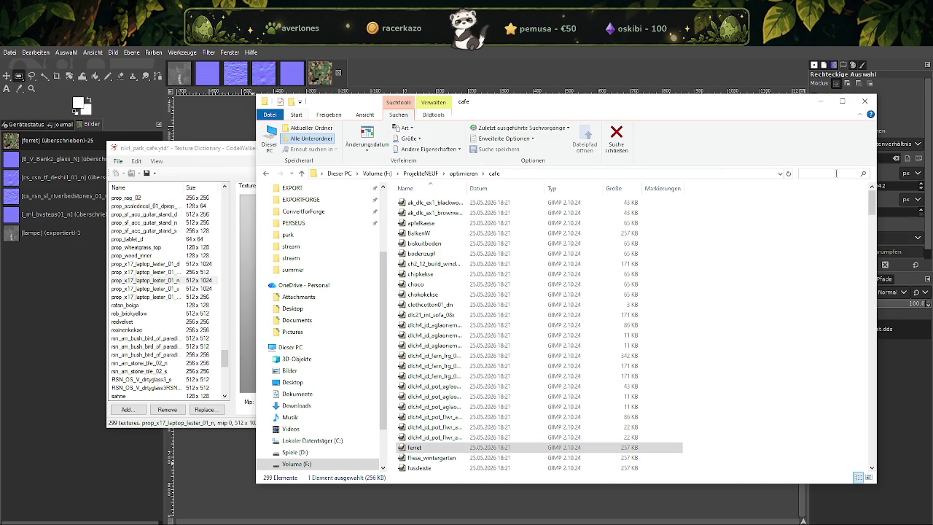
key(ctrl+v)
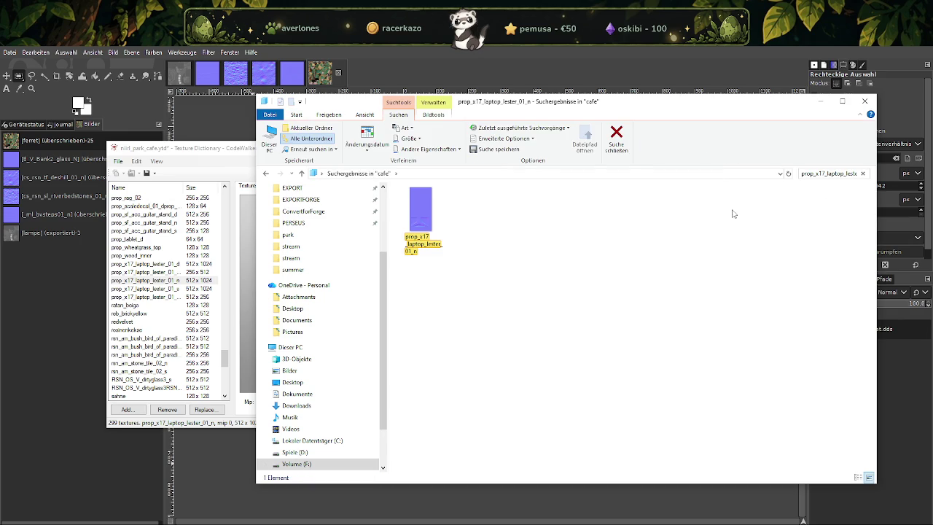
click(428, 219)
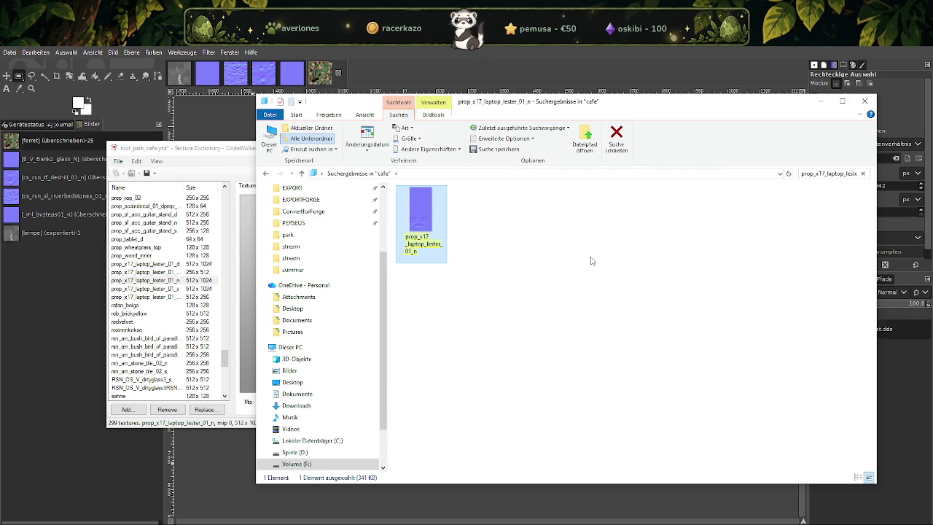
key(Return)
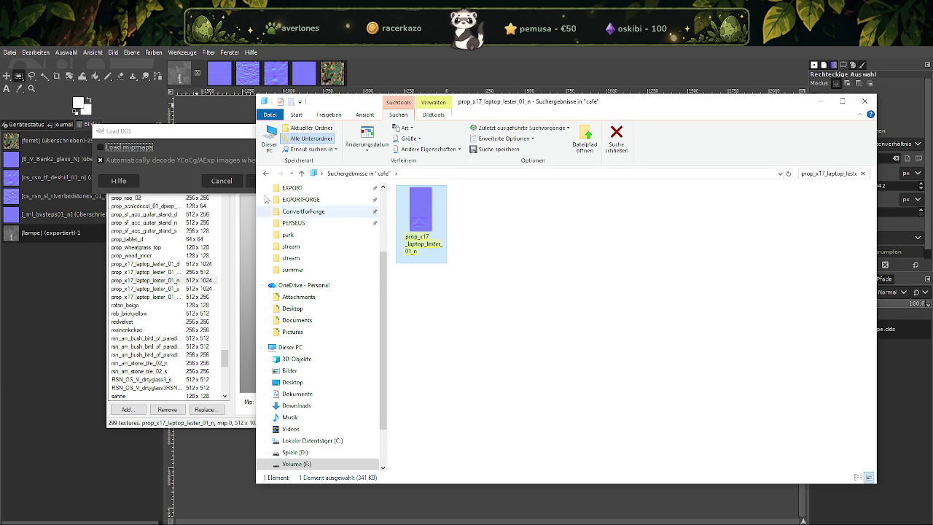
click(267, 184)
Scale the laptop normal map to 128 × 256 px (width 128, height 256).
click(349, 73)
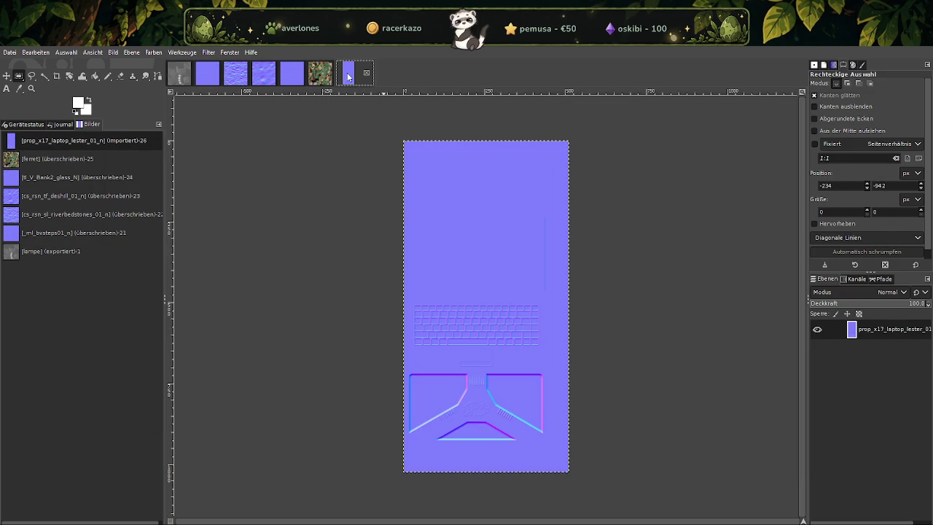
right_click(471, 283)
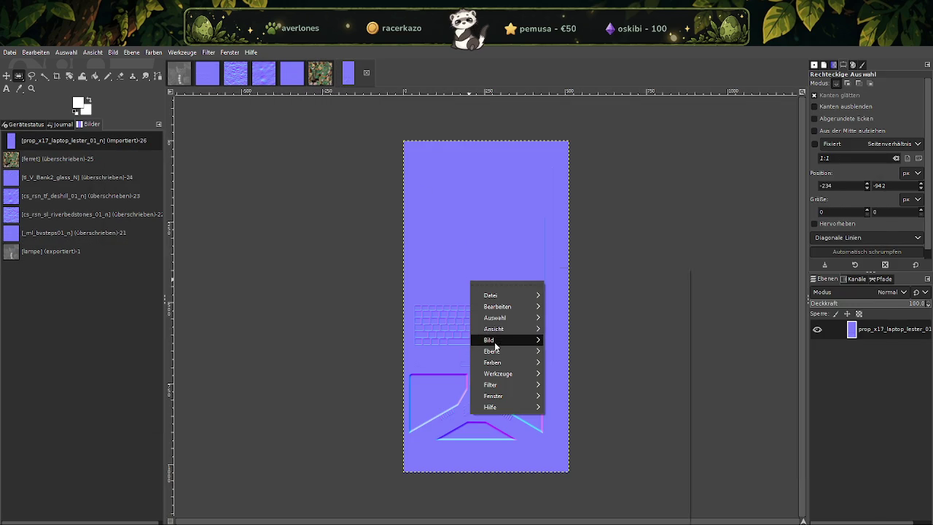
mouse_move(502, 340)
click(568, 392)
double_click(543, 384)
text(256)
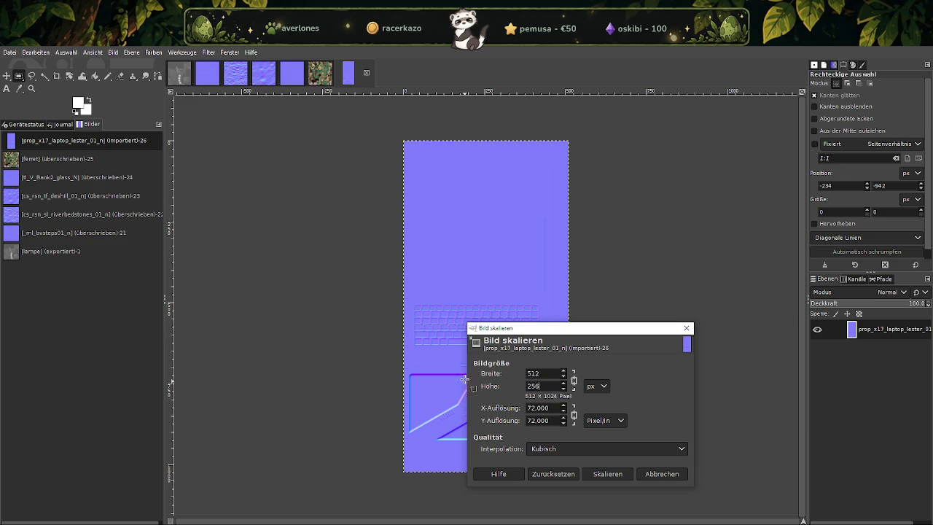
double_click(532, 373)
text(128)
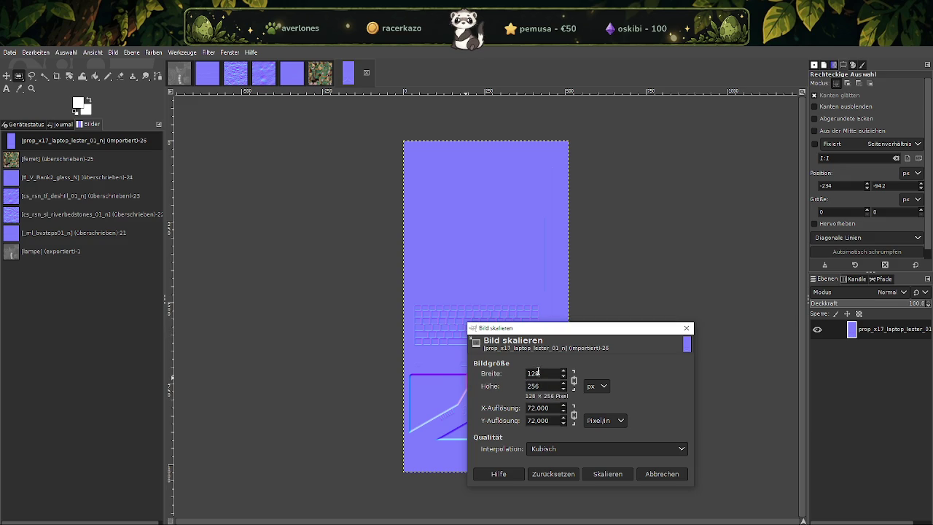
click(612, 473)
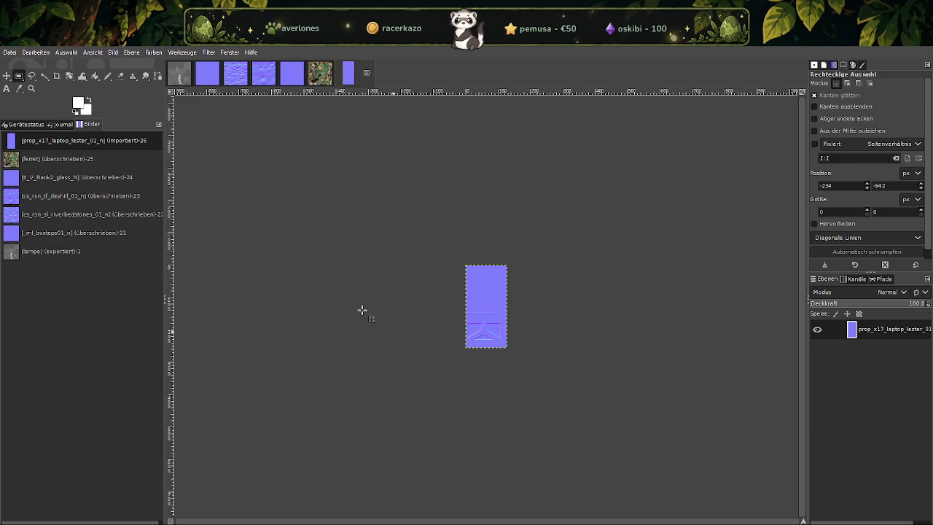
Overwrite prop_x17_laptop_lester_01_n.dds, minimize CodeWalker and return to the Explorer search.
click(10, 52)
click(48, 194)
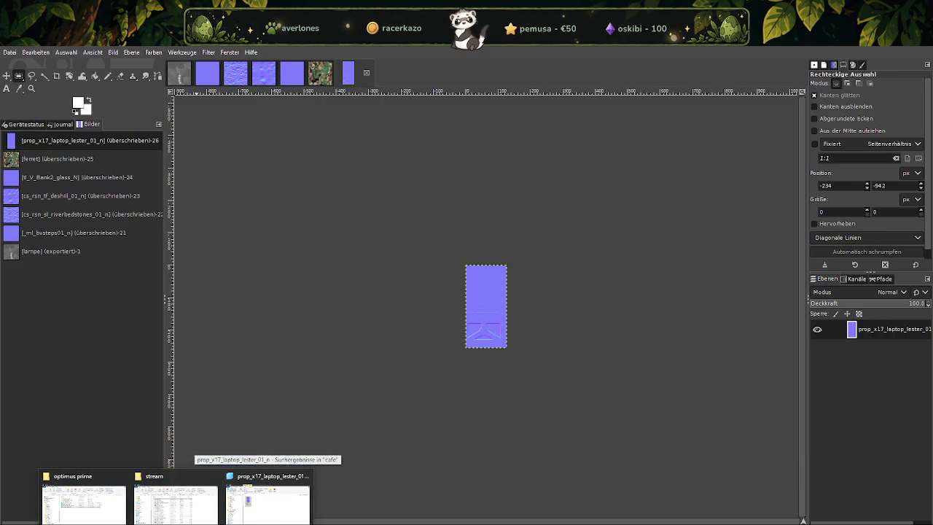
click(444, 510)
click(445, 521)
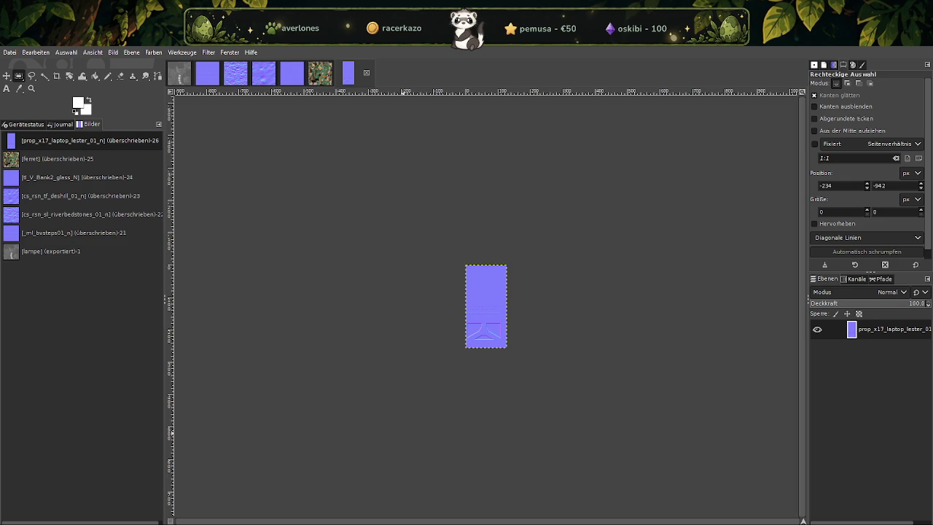
click(267, 503)
Change the search to prop_x17_laptop_lester_01_s and open the first result in GIMP.
key(BackSpace)
text(ster_01_s)
click(420, 219)
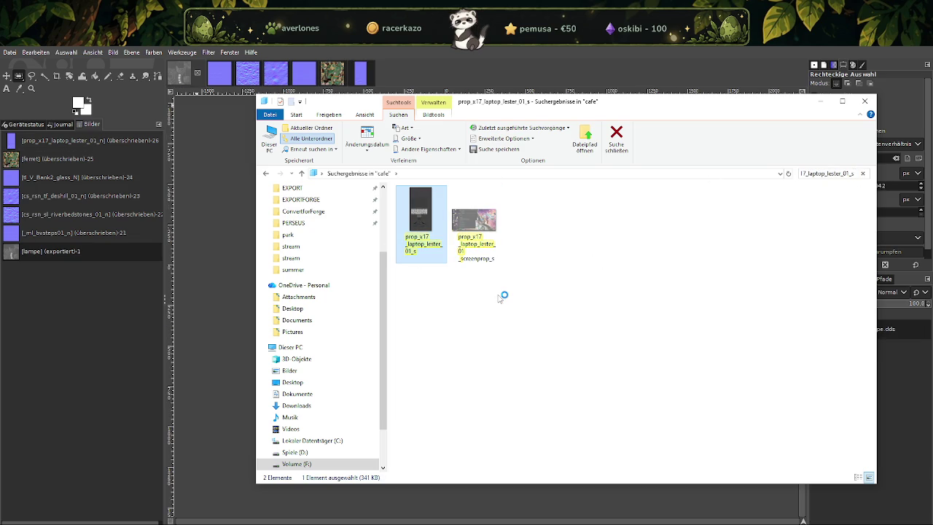
click(211, 160)
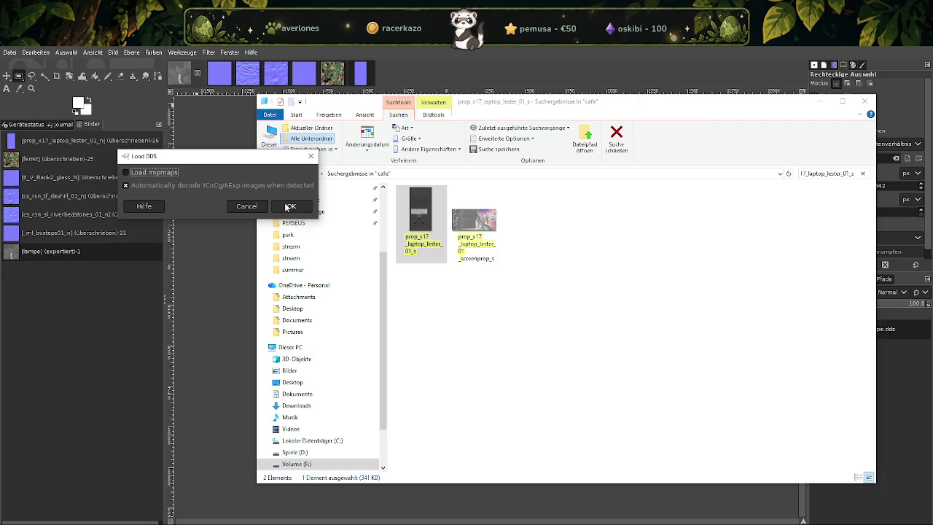
Import the laptop _s texture and scale it to 128 × 256 px.
click(287, 206)
right_click(447, 253)
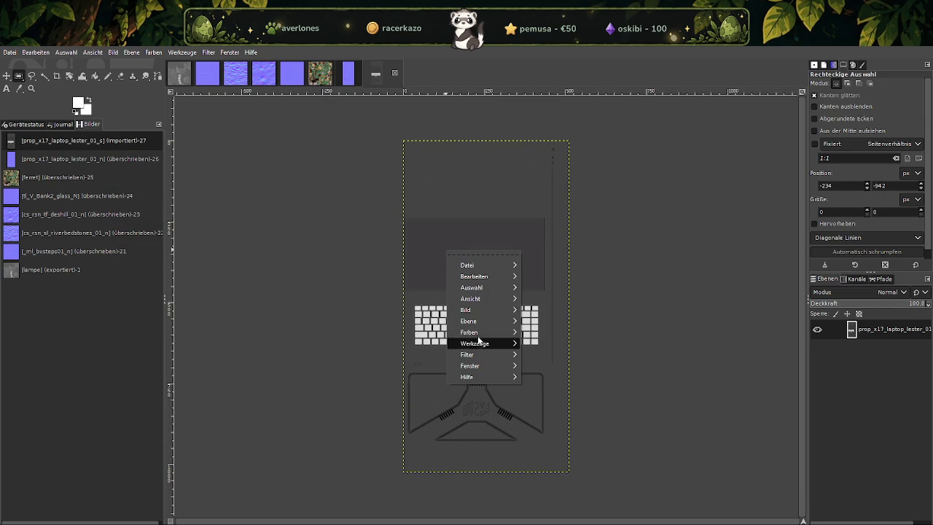
mouse_move(466, 310)
click(556, 399)
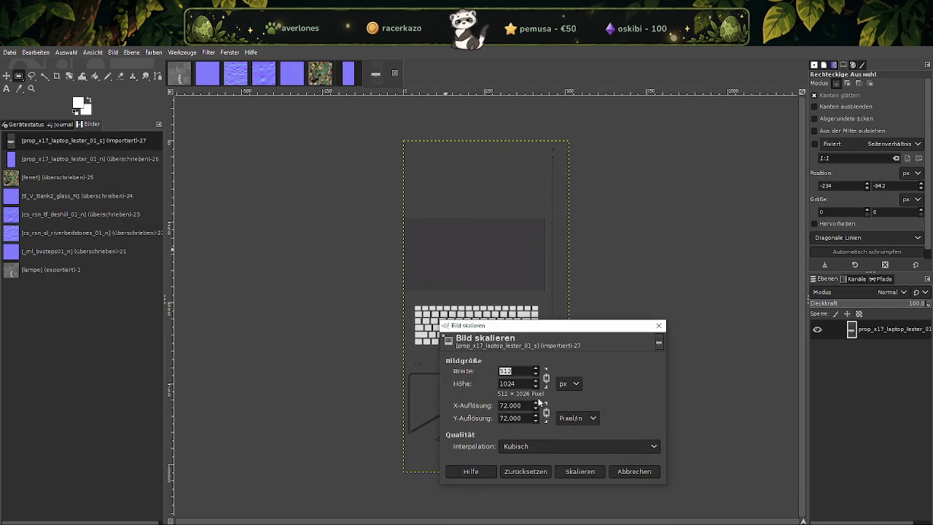
key(Tab)
text(128)
key(Tab)
double_click(504, 371)
text(12)
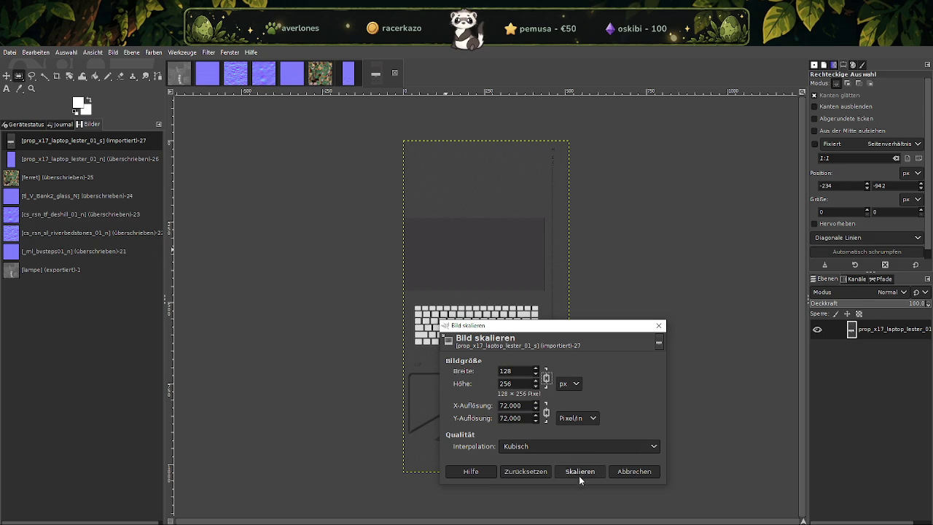
click(580, 472)
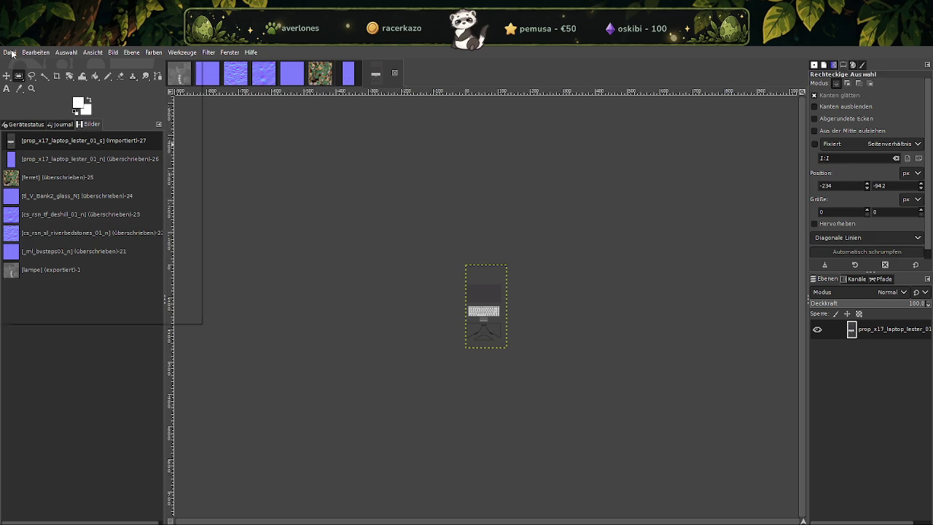
Overwrite prop_x17_laptop_lester_01_s.dds with the scaled image.
click(10, 51)
click(65, 193)
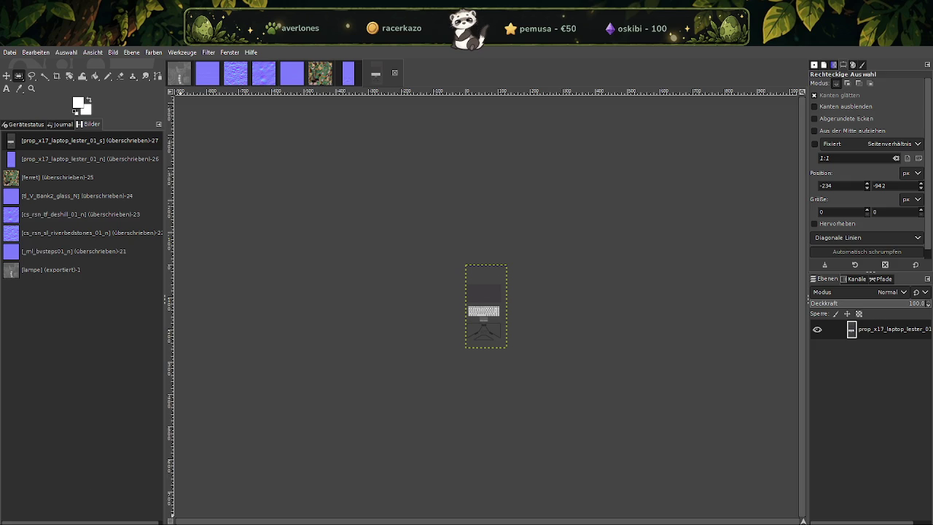
click(281, 503)
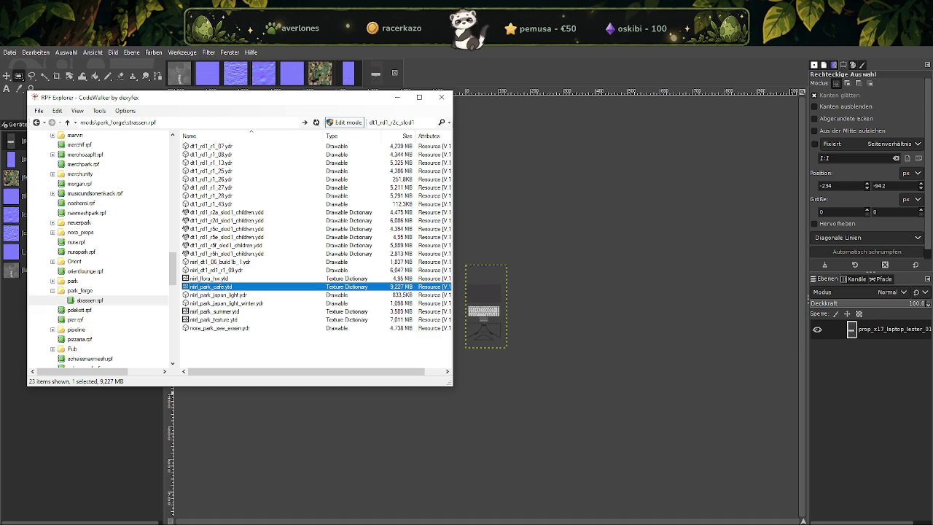
key(alt+Tab)
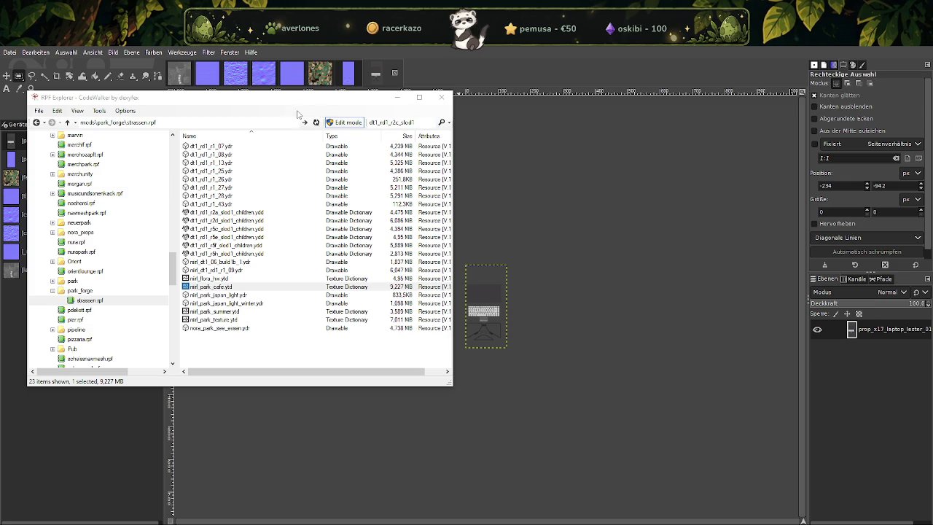
click(397, 97)
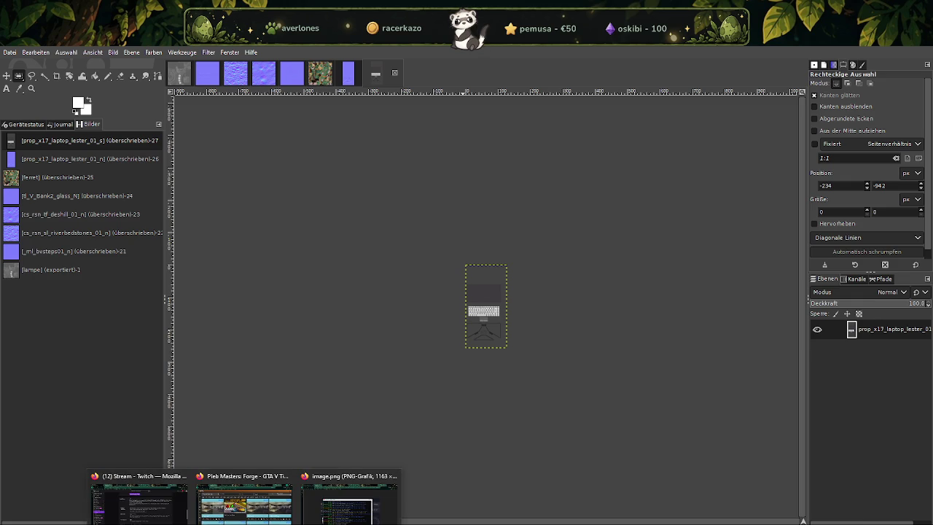
Search for ak_dlc_ex1_blackwood_s in Explorer and import it into GIMP.
click(268, 500)
click(825, 173)
text(ak_dlc_ex1_blackwood_s)
click(418, 217)
double_click(418, 217)
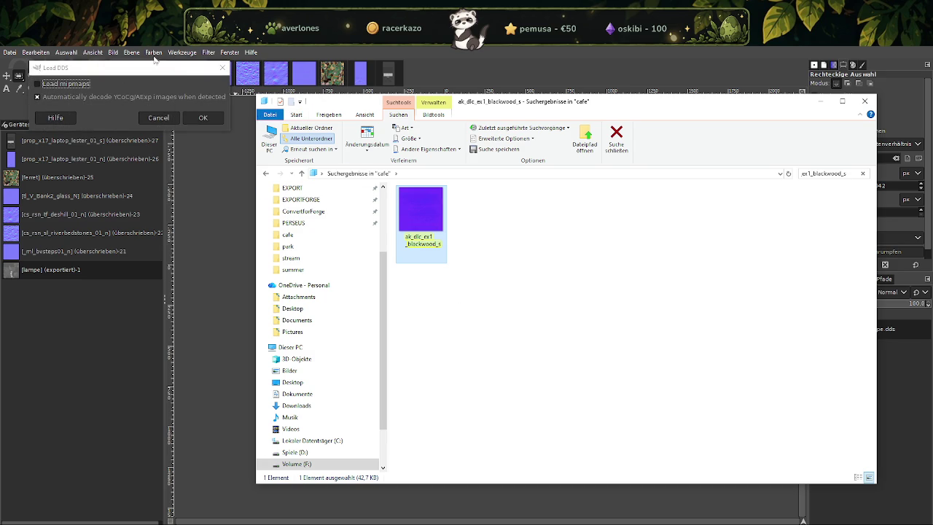
click(202, 116)
Scale the blackwood texture to 64 × 64 px and overwrite ak_dlc_ex1_blackwood_s.dds.
click(405, 73)
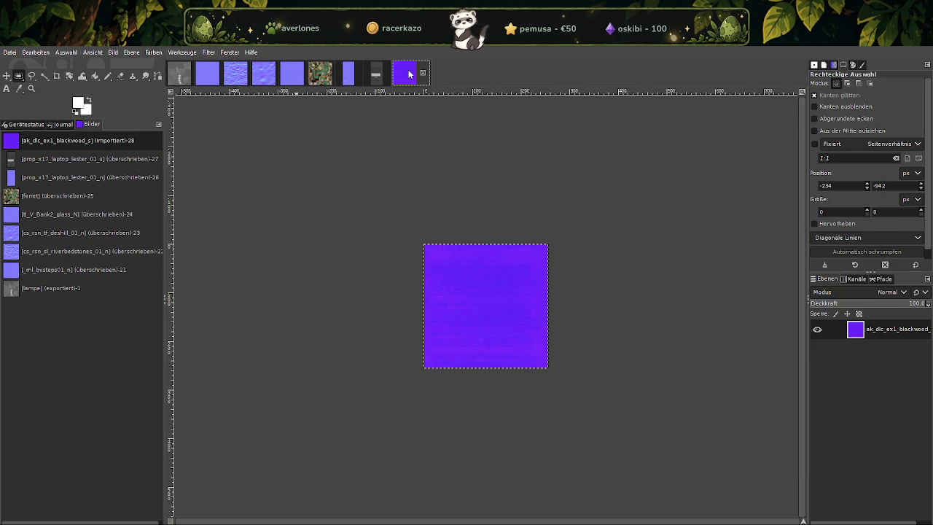
right_click(470, 275)
click(592, 397)
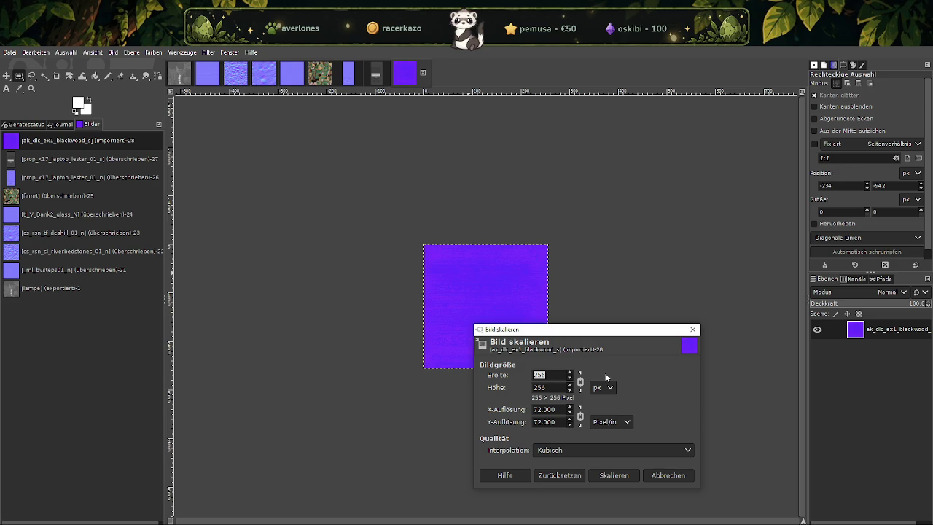
text(64)
key(Tab)
click(612, 474)
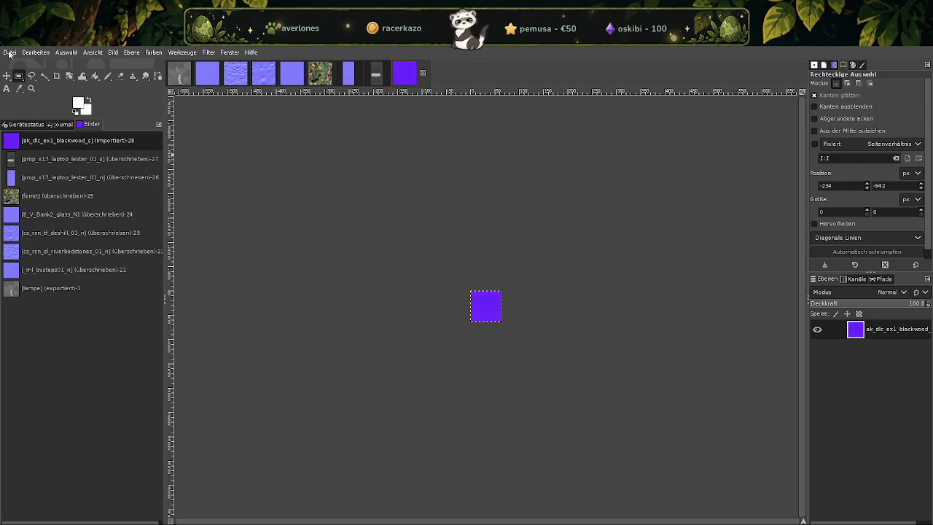
click(9, 52)
click(51, 193)
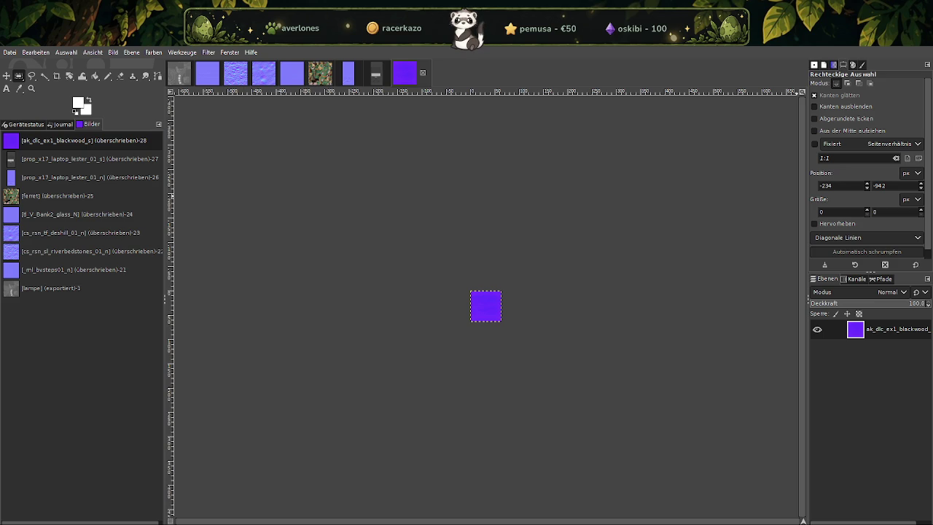
Scale the apfelkaese image to 128 × 128 pixels via Bild skalieren.
right_click(492, 318)
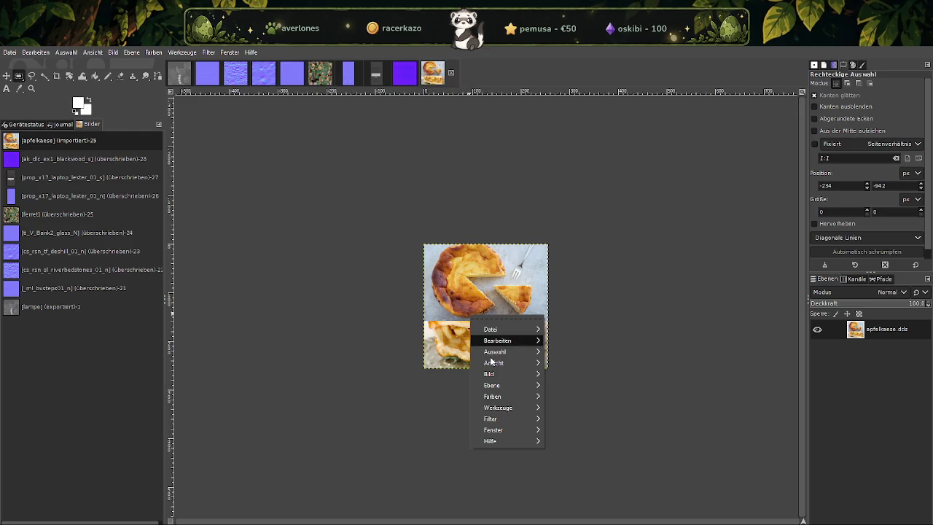
click(579, 399)
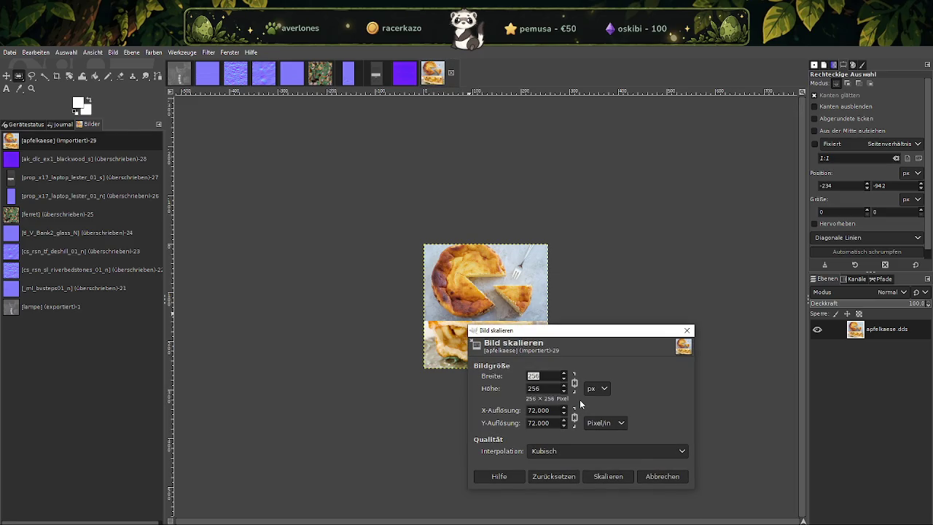
text(128)
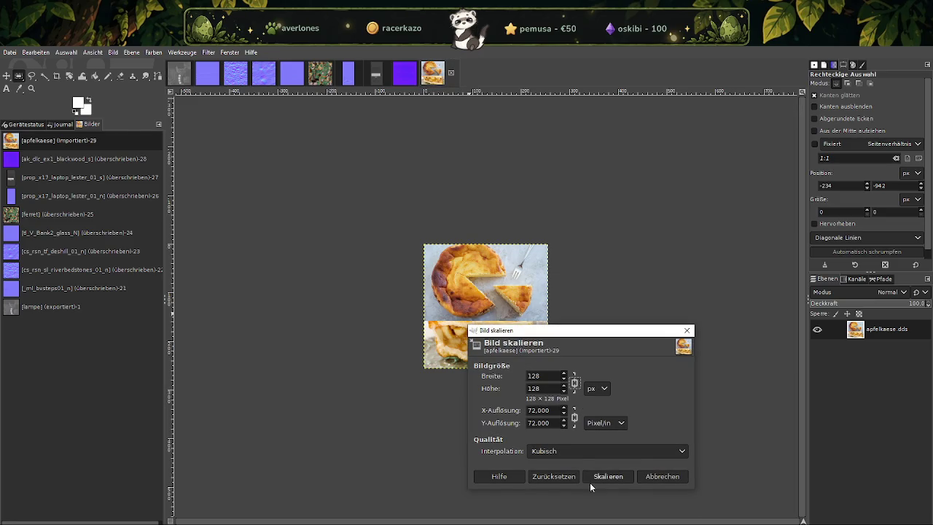
click(590, 481)
Overwrite apfelkaese.dds with the scaled image.
click(10, 52)
click(51, 192)
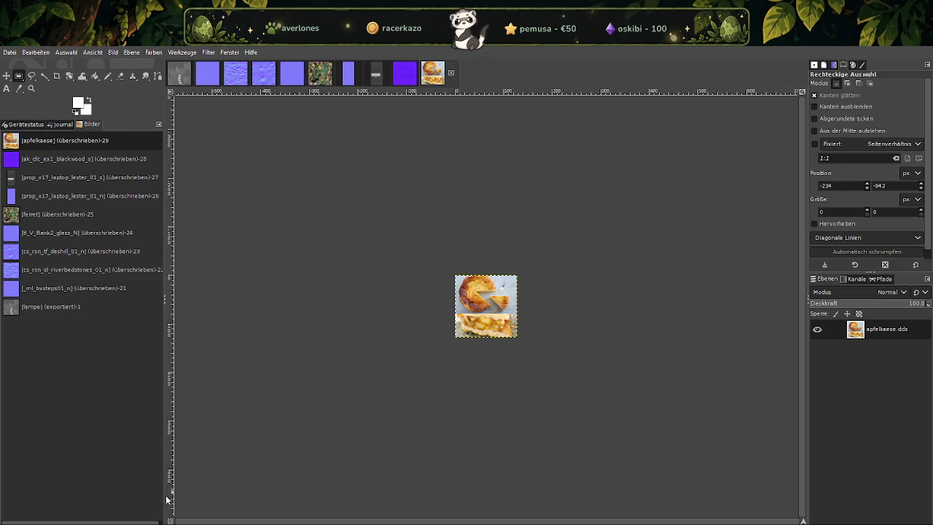
click(269, 503)
Search for biskuitboden in Explorer and load its DDS into GIMP.
click(835, 173)
text(biskuitboden)
click(424, 220)
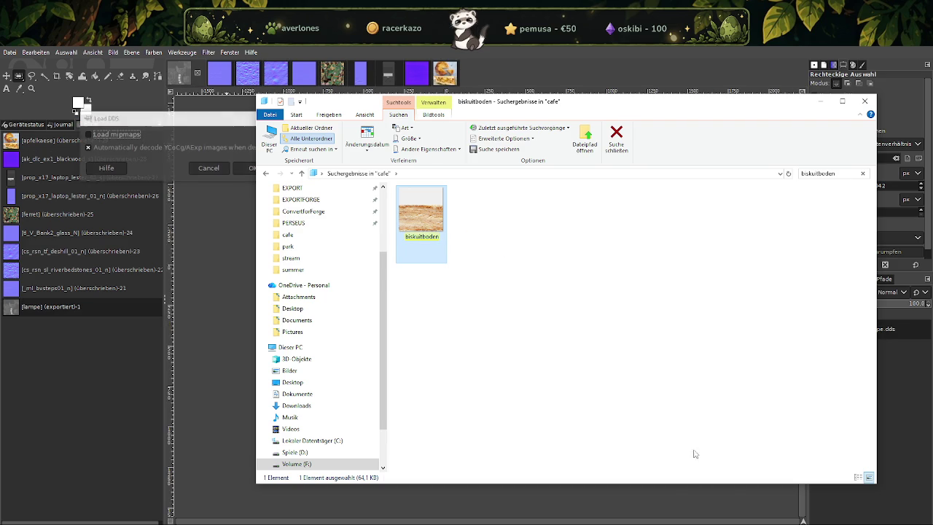
click(264, 172)
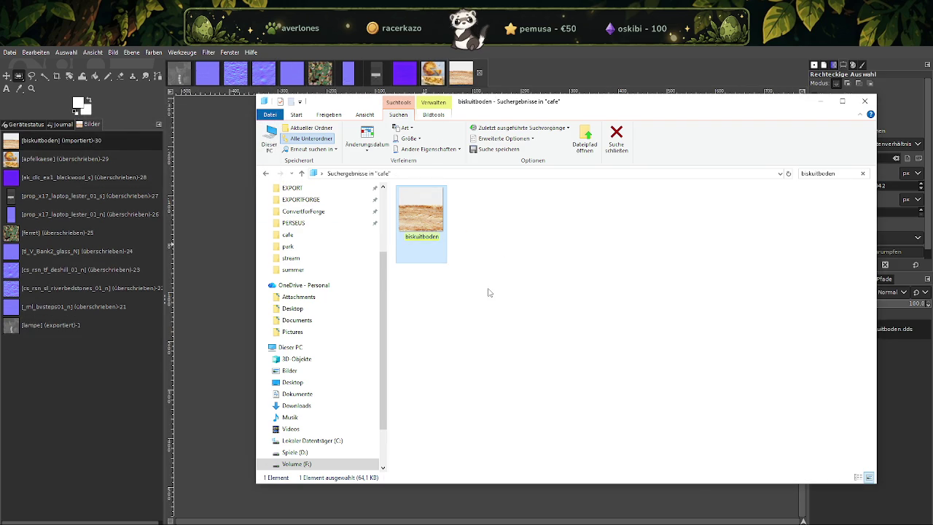
click(455, 94)
Shrink biskuitboden from 256 to 128 × 128 px.
right_click(510, 300)
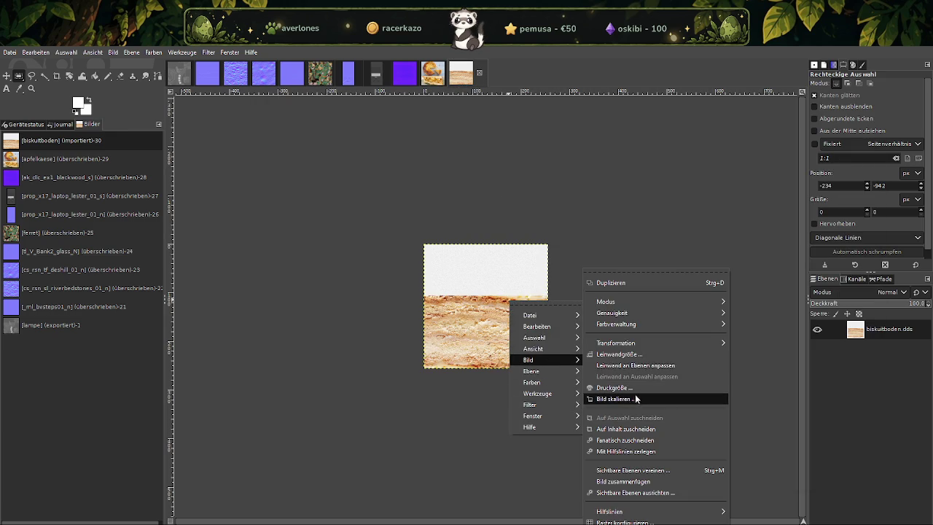
mouse_move(539, 360)
click(612, 390)
text(128)
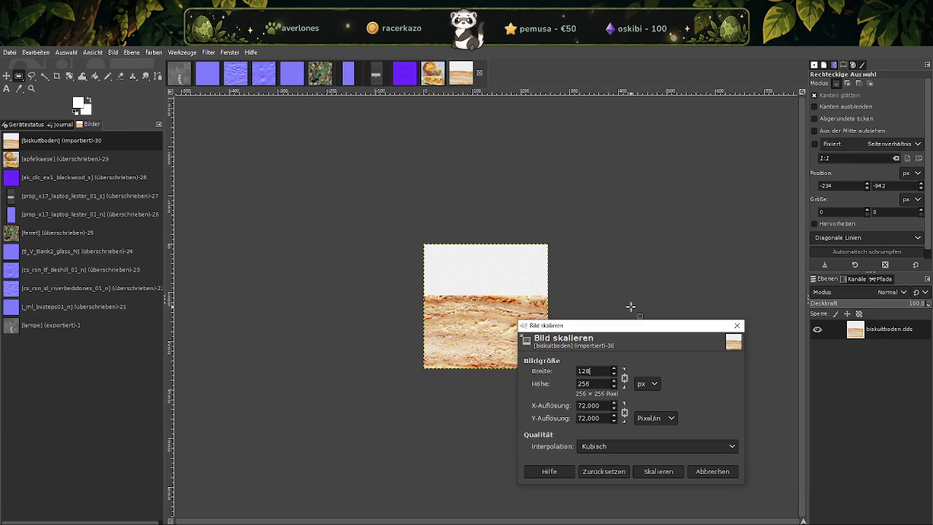
click(658, 471)
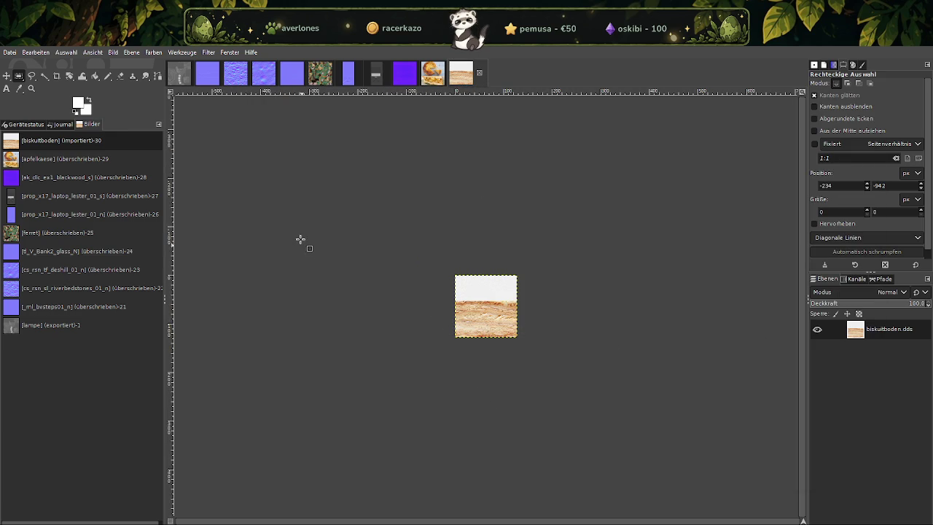
Overwrite biskuitboden.dds with the scaled image.
click(9, 51)
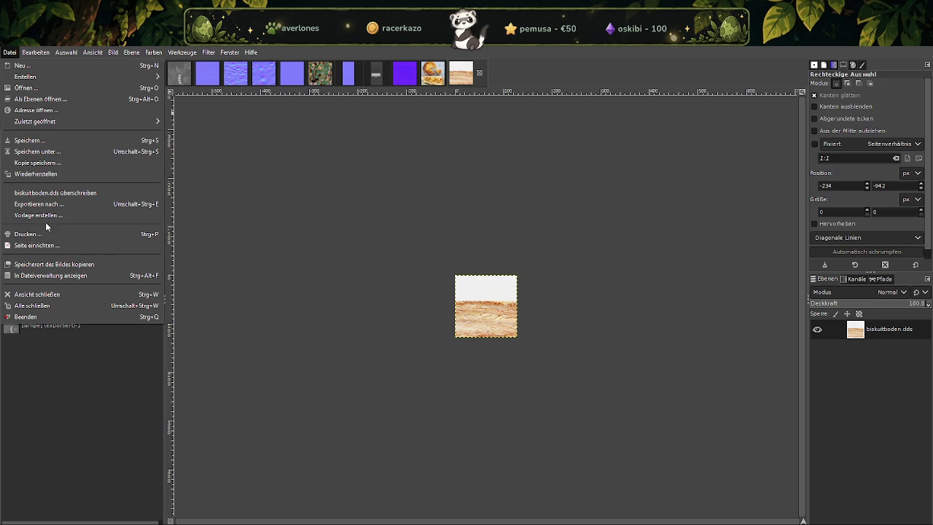
click(58, 193)
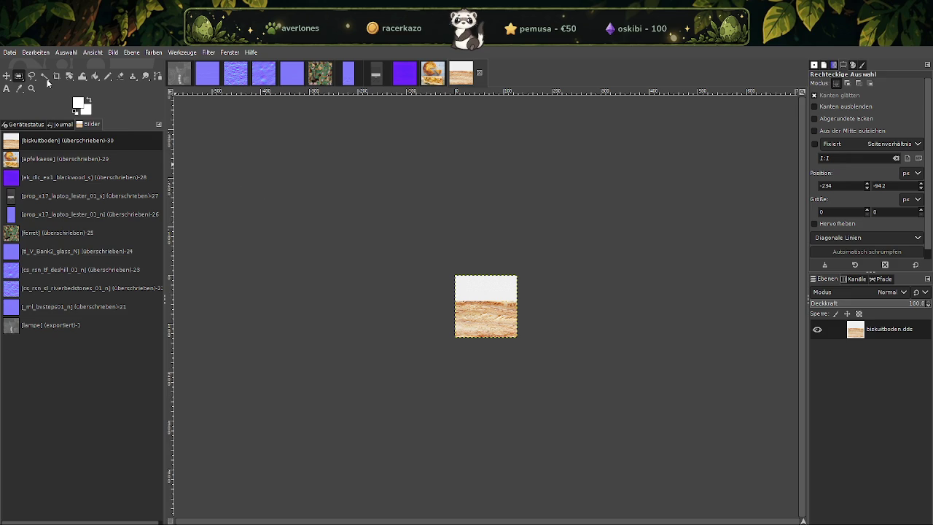
click(267, 503)
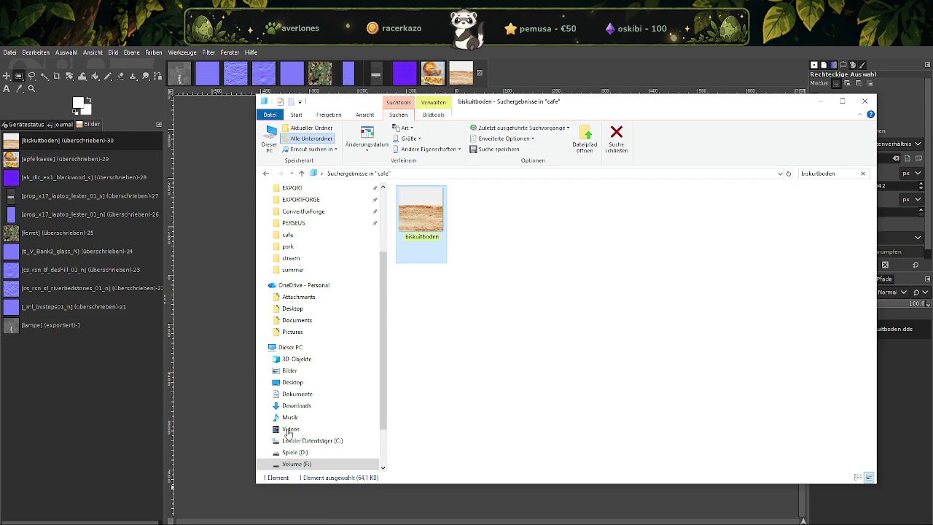
Search for bodenzupf in the cafe folder and load its DDS into GIMP.
click(825, 175)
text(bodenzupf)
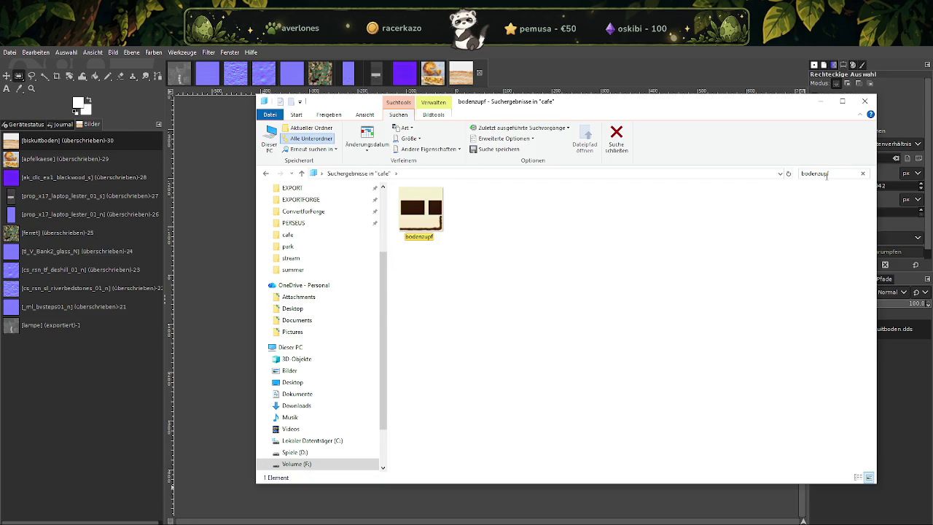
click(440, 216)
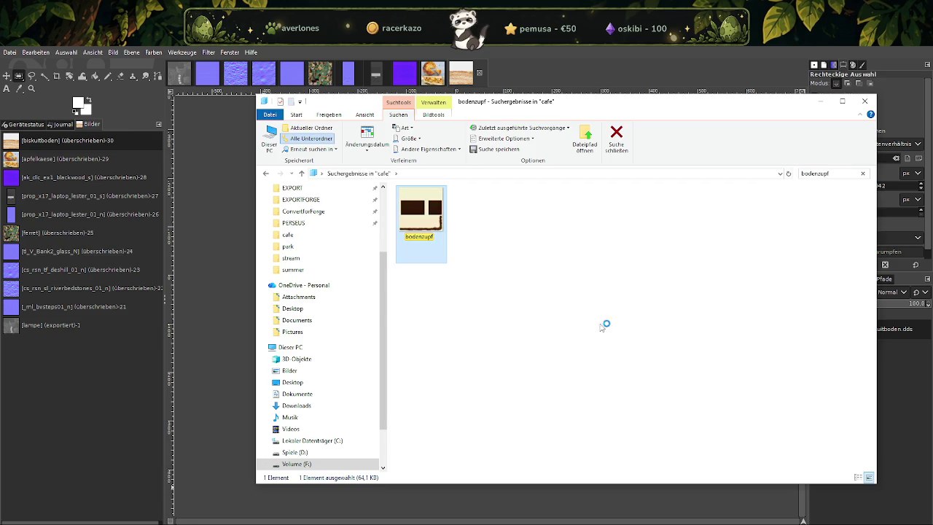
key(Return)
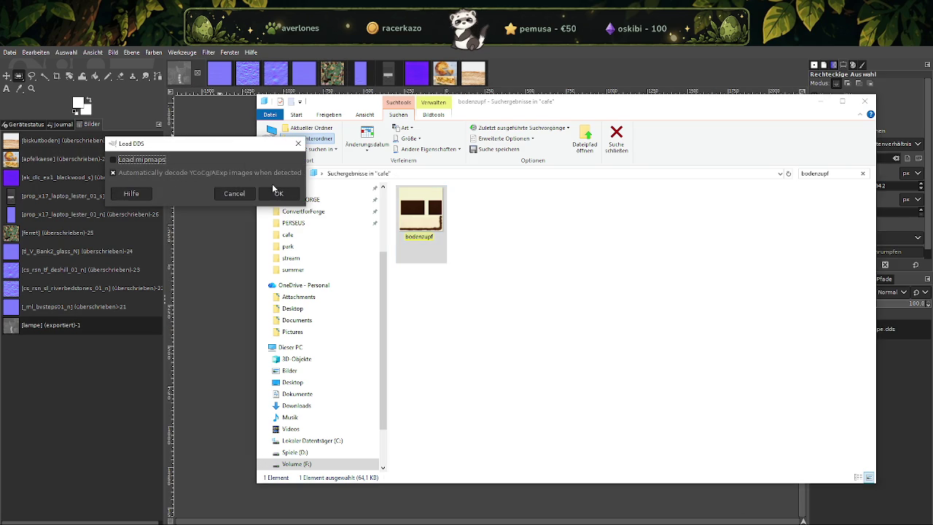
click(275, 190)
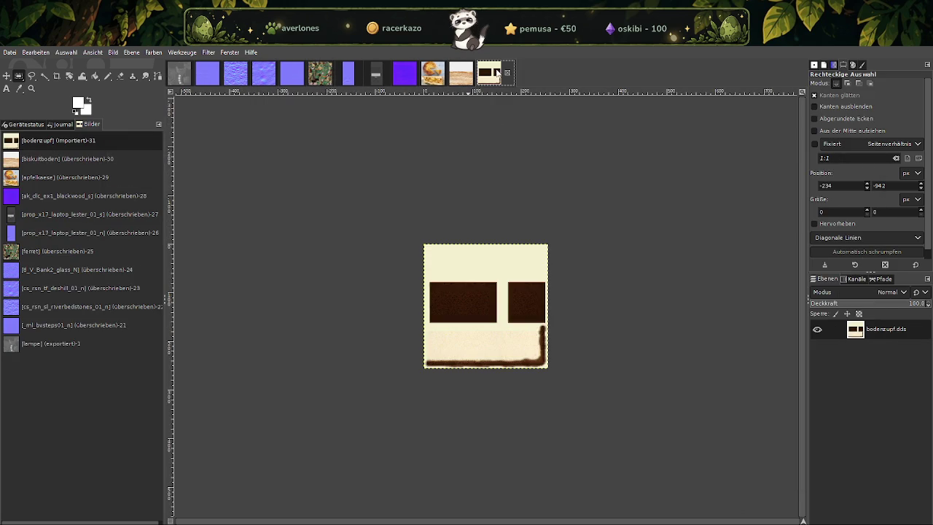
Scale the bodenzupf image to 128 × 128 px.
right_click(497, 310)
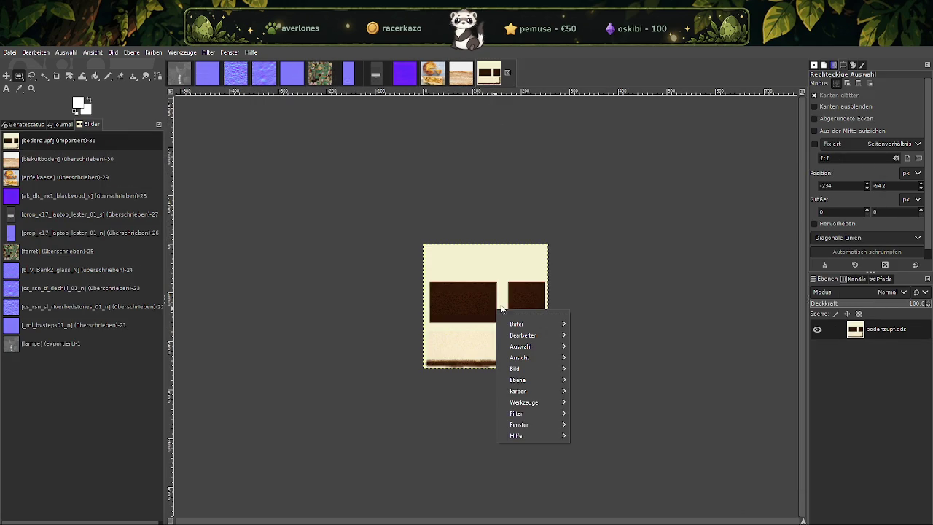
mouse_move(519, 369)
click(583, 387)
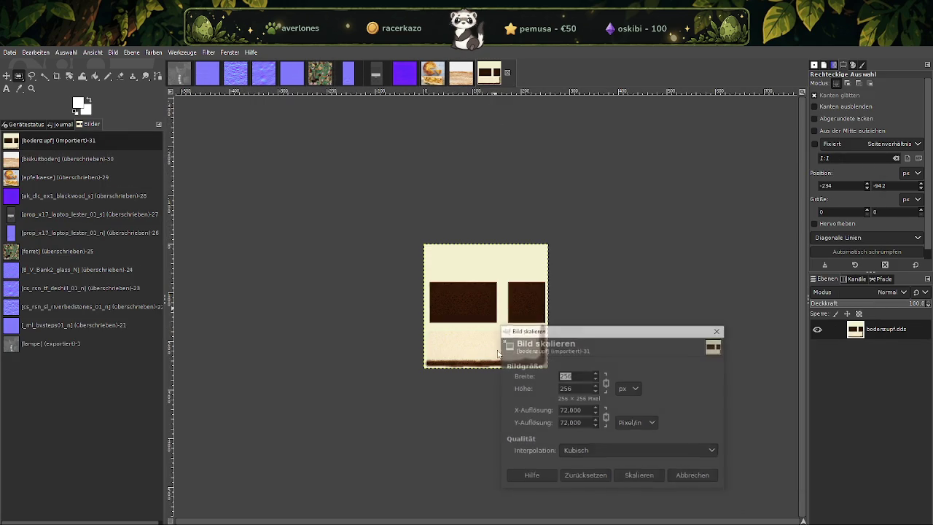
text(128)
key(Tab)
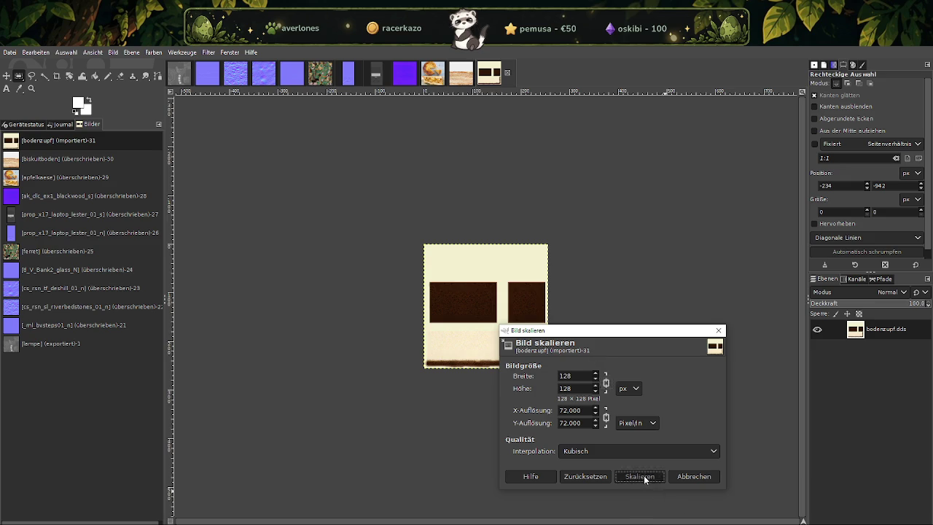
click(644, 477)
Overwrite bodenzupf.dds with the scaled image.
click(10, 52)
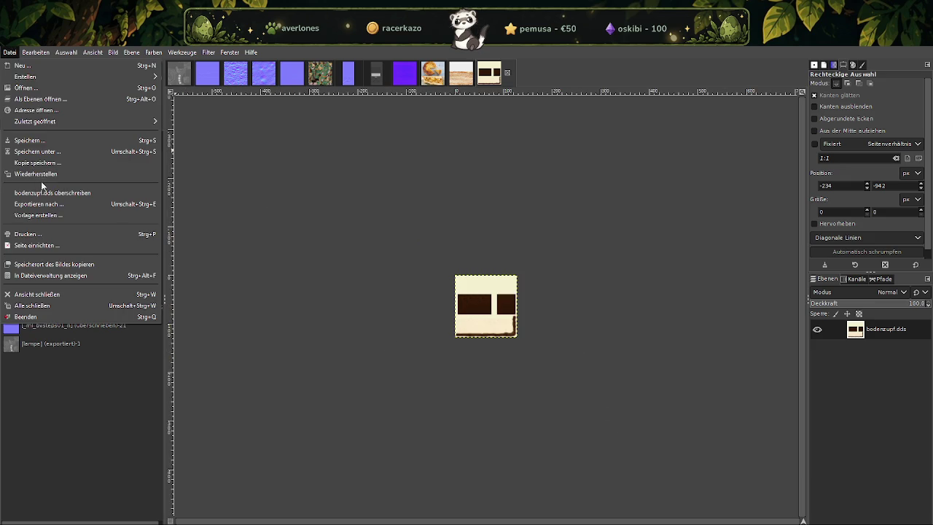
click(48, 191)
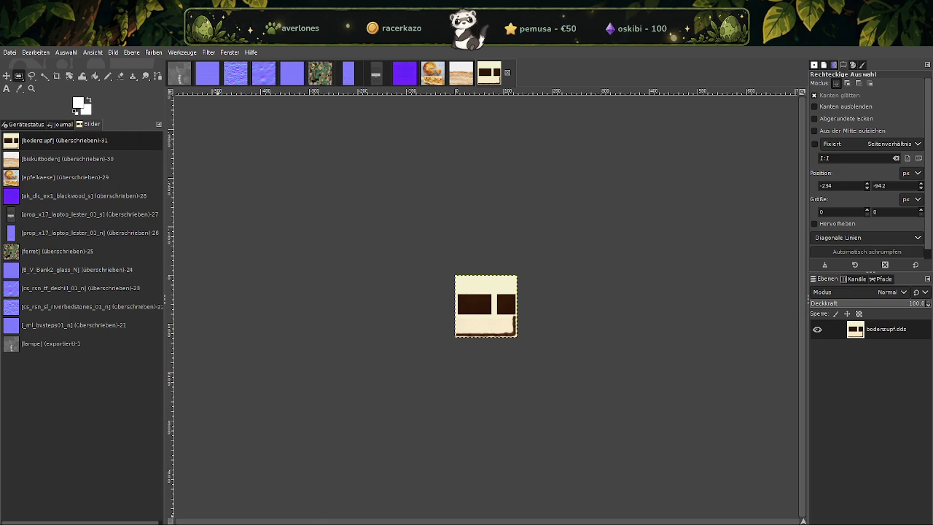
click(267, 502)
Search for chipkekse and drag it into GIMP, confirming the DDS import.
click(828, 173)
text(chipkekse)
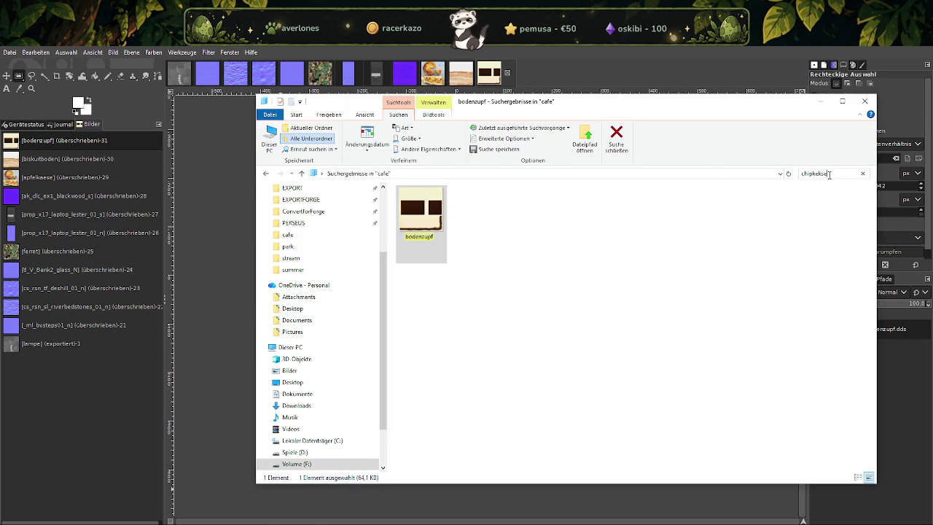
click(434, 218)
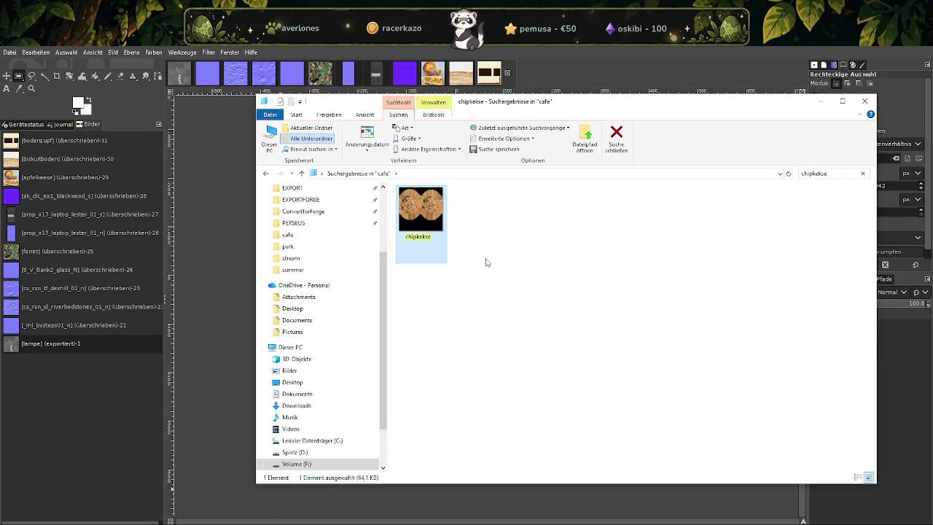
drag(218, 122, 218, 123)
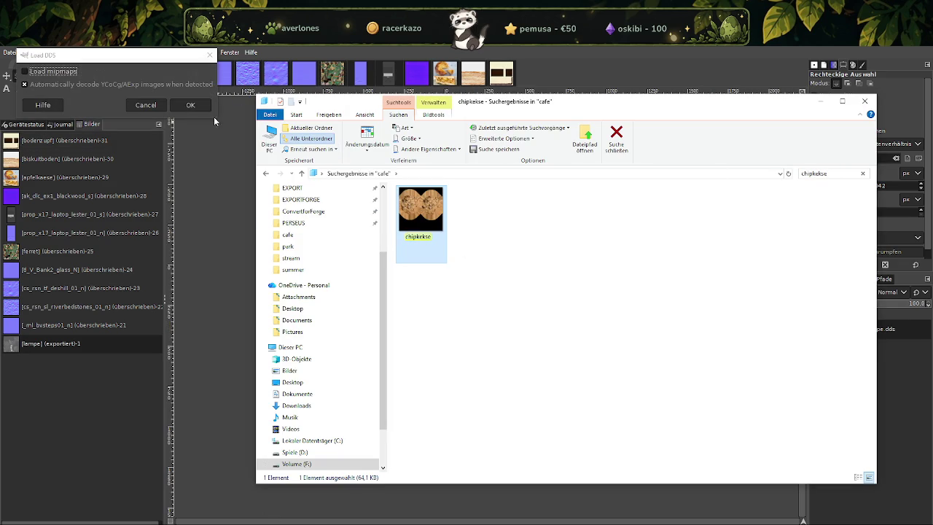
click(184, 106)
click(517, 73)
Scale the chipkekse image to 128 × 128 px.
right_click(493, 277)
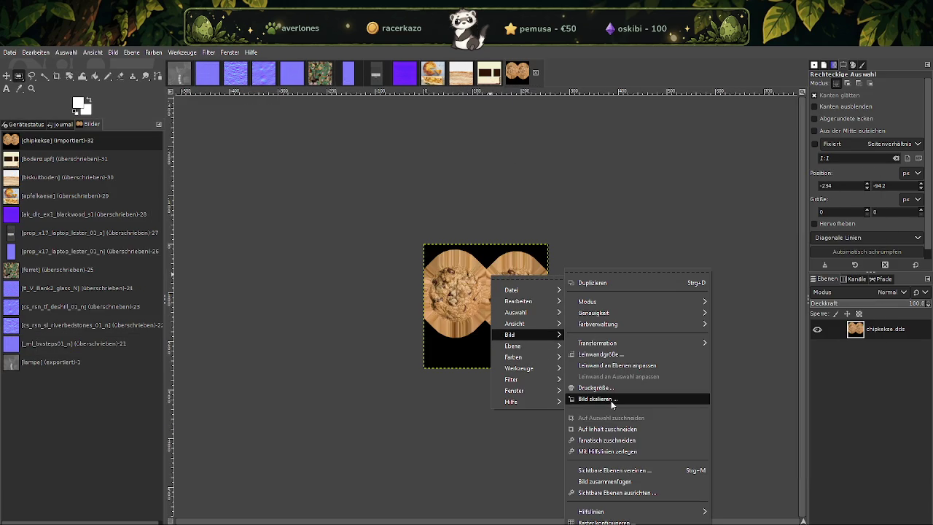
click(596, 399)
text(128)
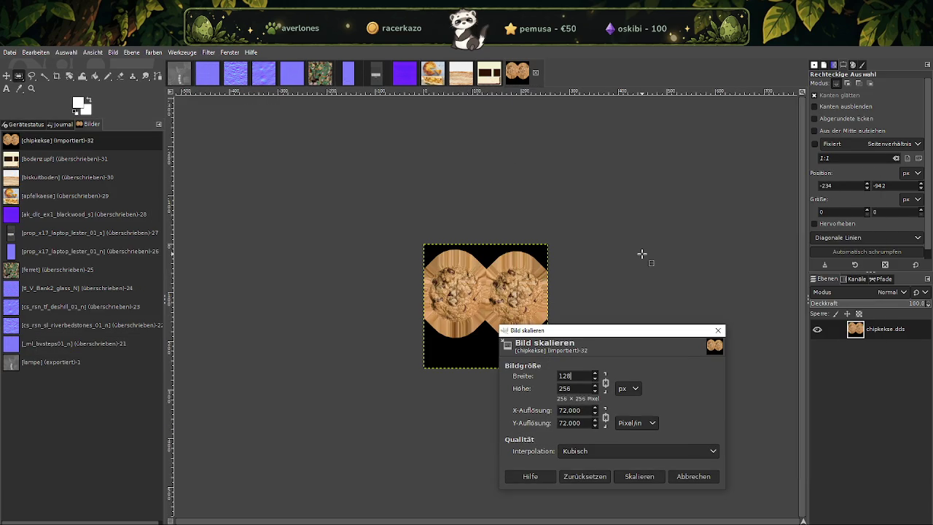
click(574, 390)
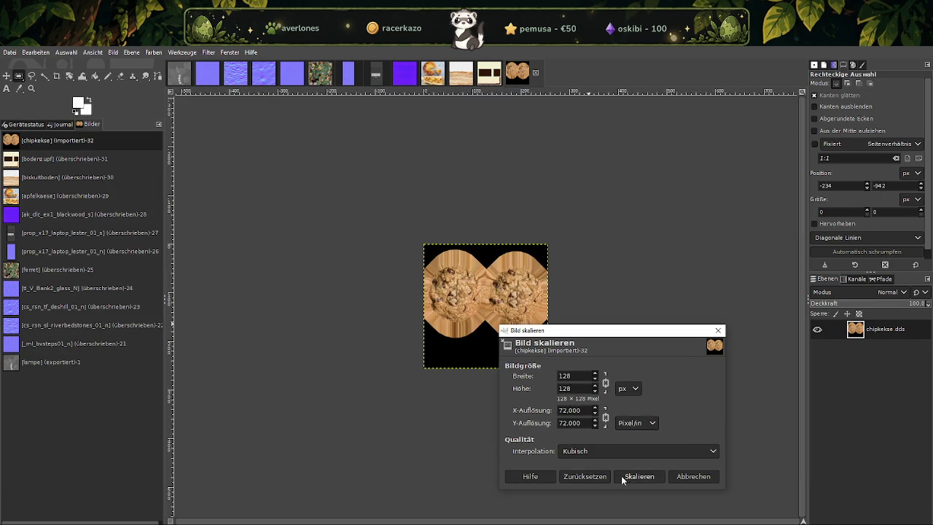
click(634, 477)
Overwrite chipkekse.dds with the scaled image.
click(12, 54)
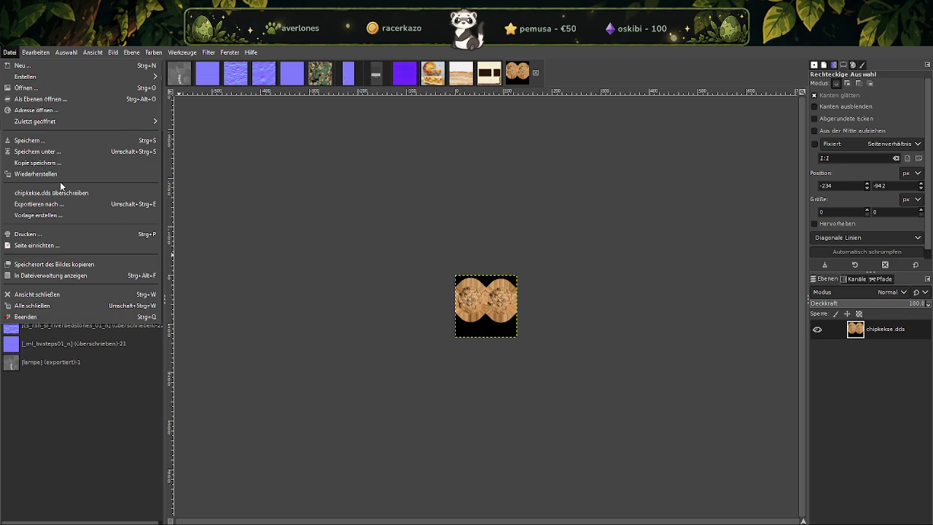
click(61, 191)
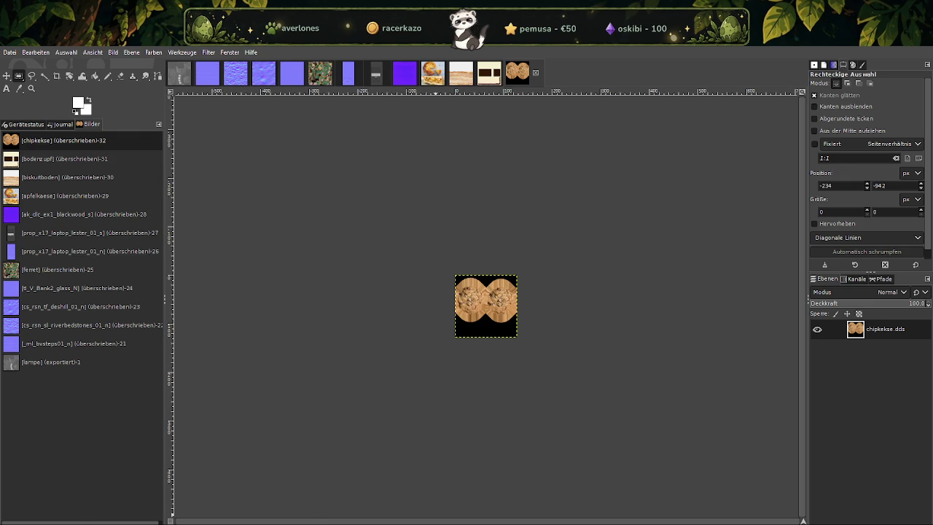
click(270, 496)
Search for choco and drag it into GIMP, confirming the DDS import.
click(830, 173)
text(choco)
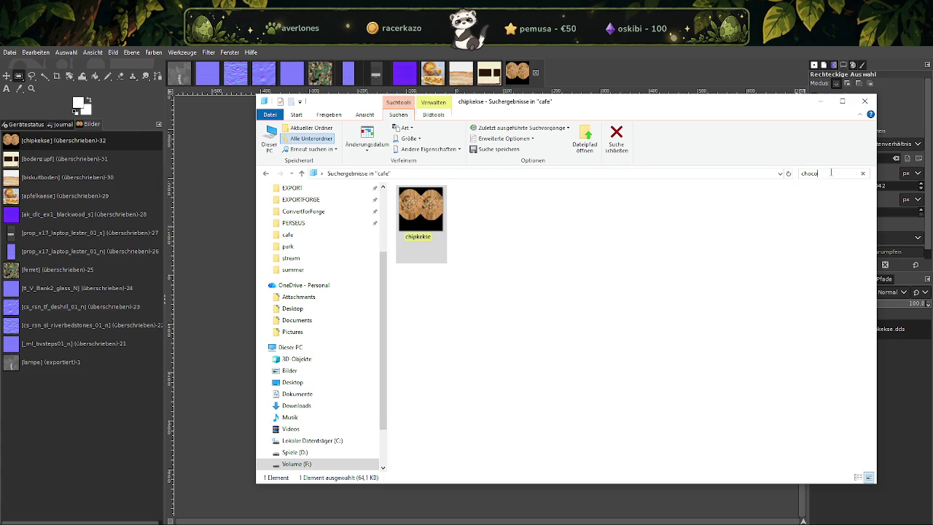
click(435, 210)
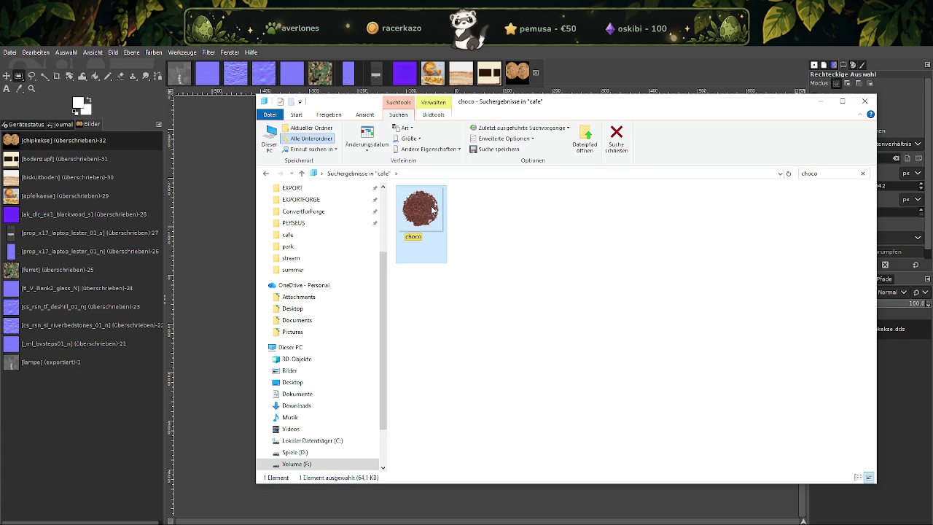
drag(432, 209, 535, 84)
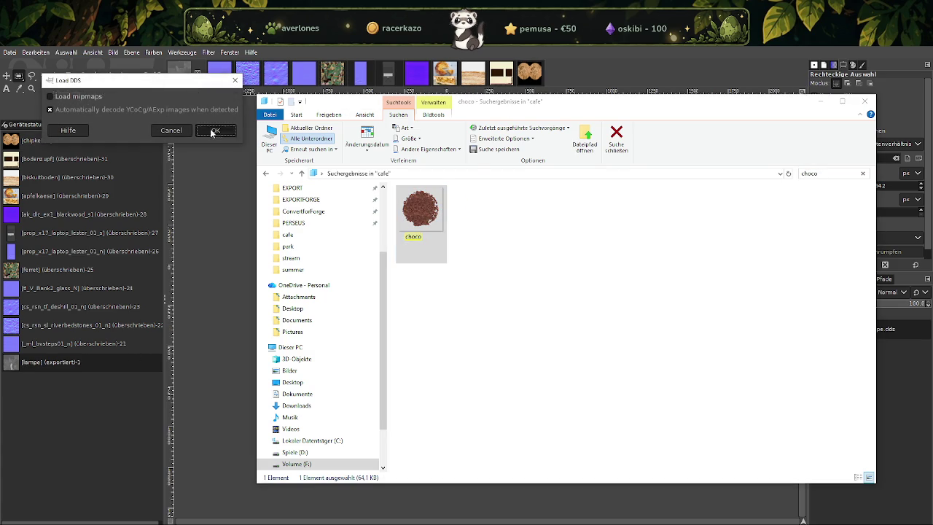
click(212, 132)
Scale the choco image to 128 × 128 px.
right_click(500, 296)
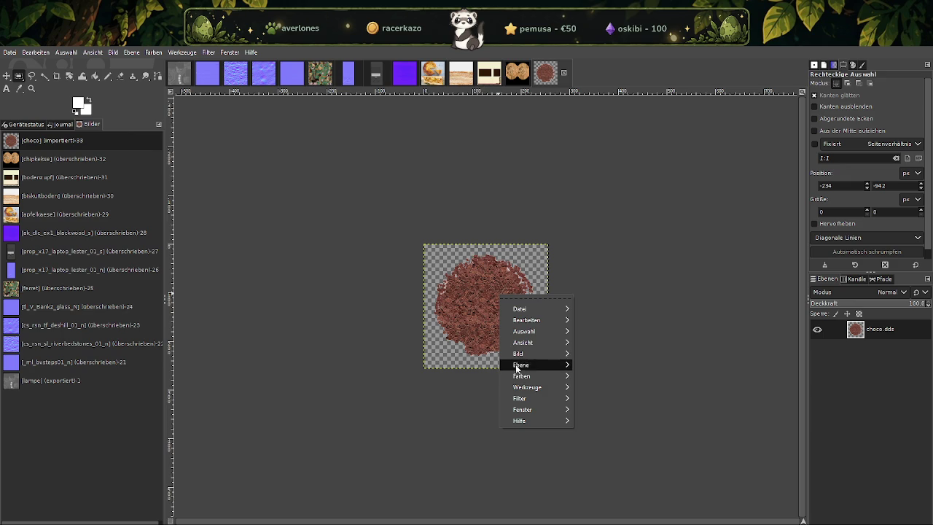
mouse_move(518, 353)
click(605, 396)
text(128)
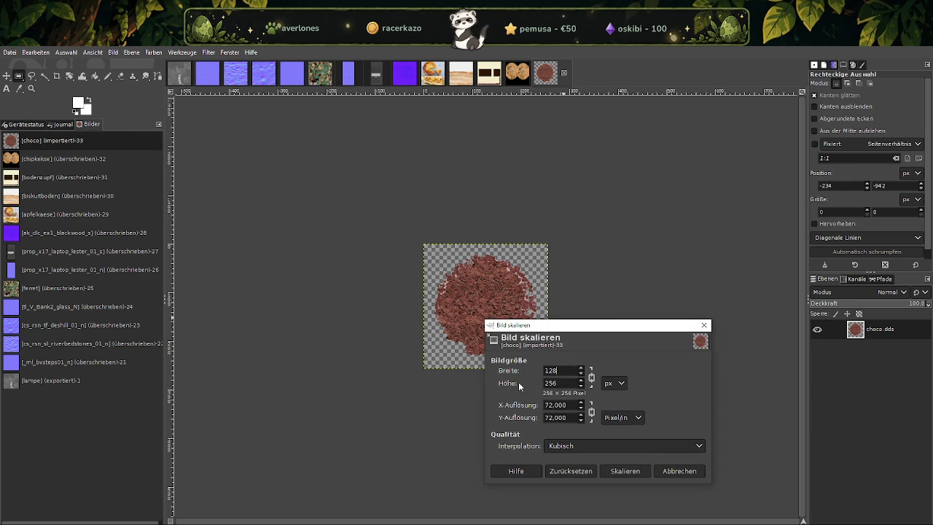
click(625, 473)
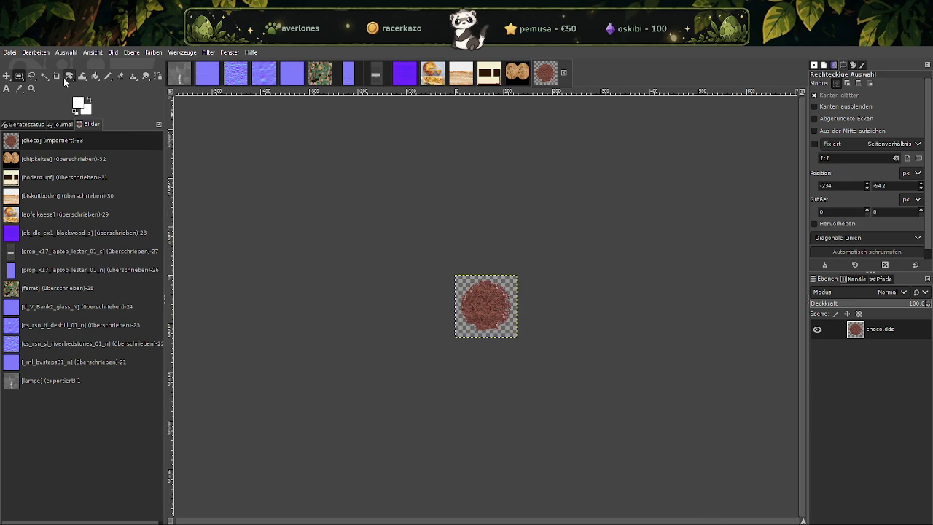
Overwrite choco.dds with the scaled image.
click(10, 51)
click(54, 195)
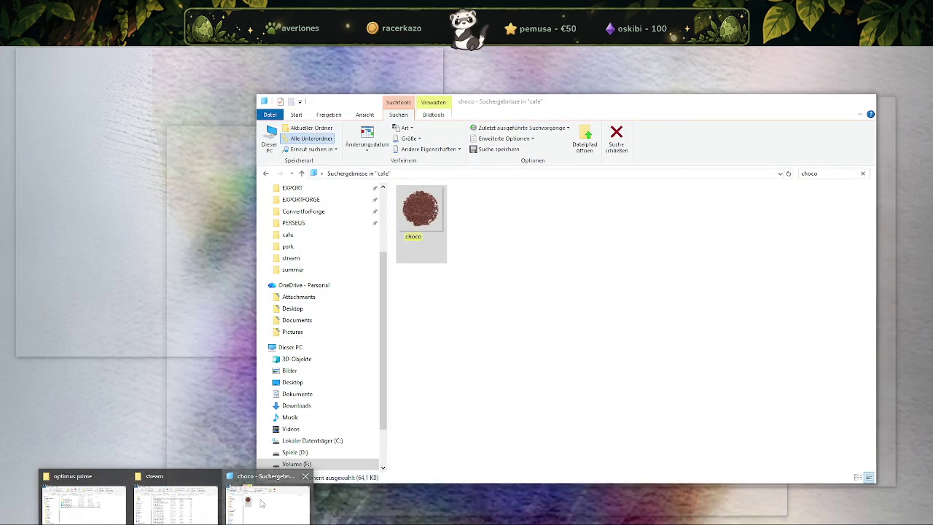
click(267, 503)
Search for chokokekse and drag it into GIMP, confirming the DDS import.
click(830, 173)
text(chokokekse)
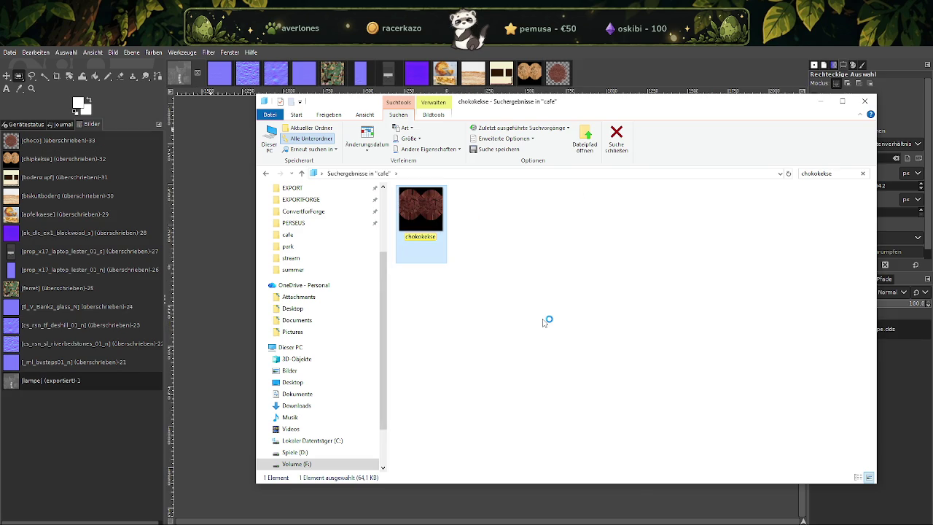
drag(440, 258, 226, 167)
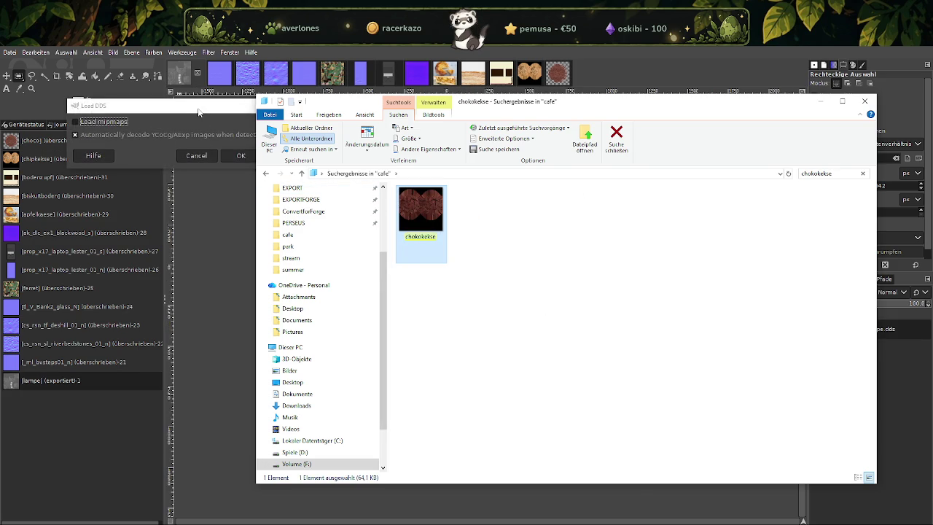
click(234, 156)
click(576, 71)
Scale the chokokekse image to 128 × 128 px.
right_click(454, 332)
click(561, 400)
text(128)
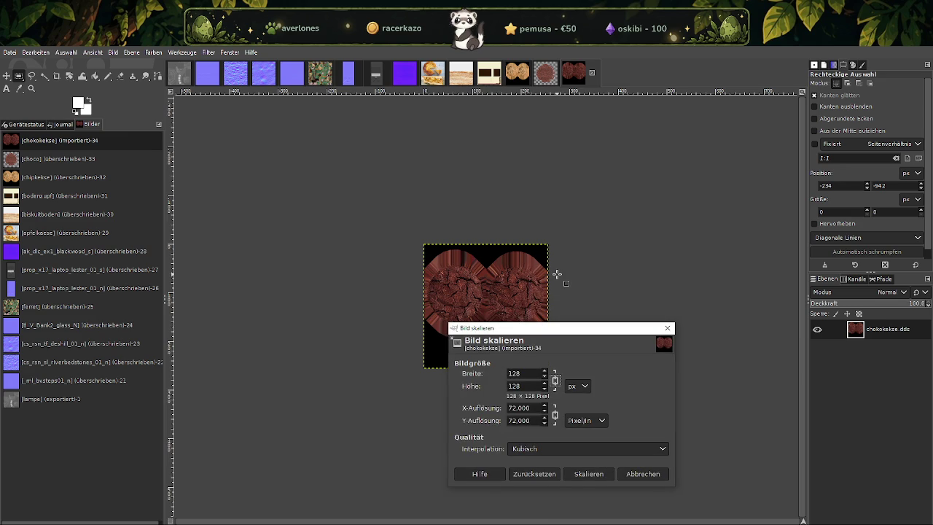
click(589, 473)
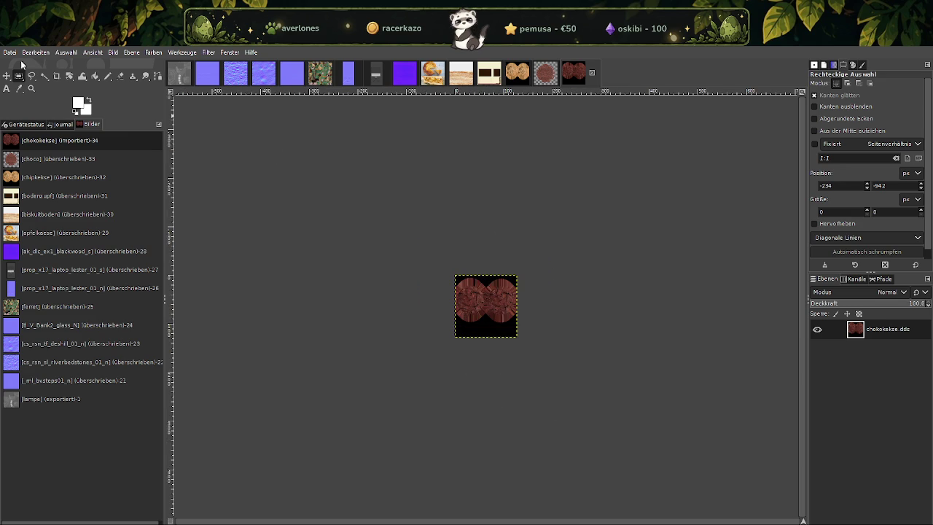
Overwrite chokokekse.dds with the scaled image.
click(10, 52)
click(32, 195)
click(247, 508)
Search for glasurschoko and load the glausurschoko DDS into GIMP.
click(823, 174)
text(glasurschoko)
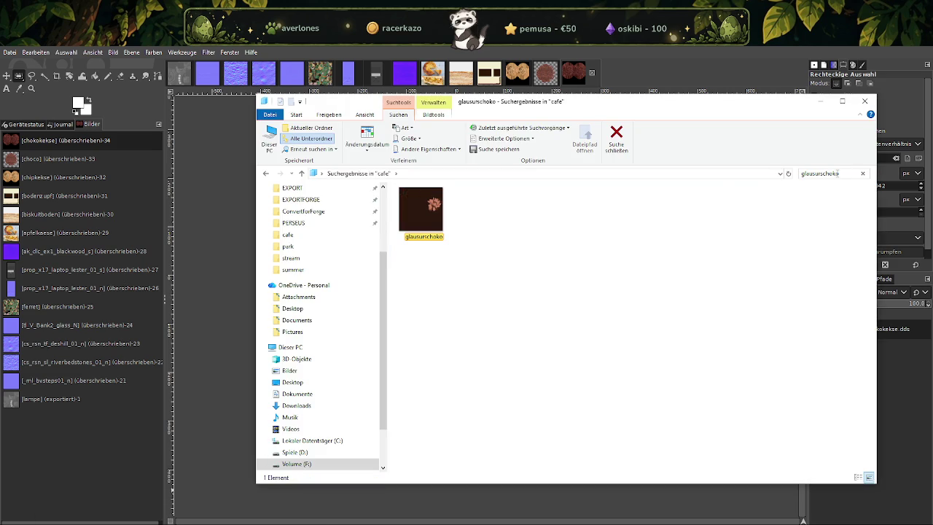
click(415, 207)
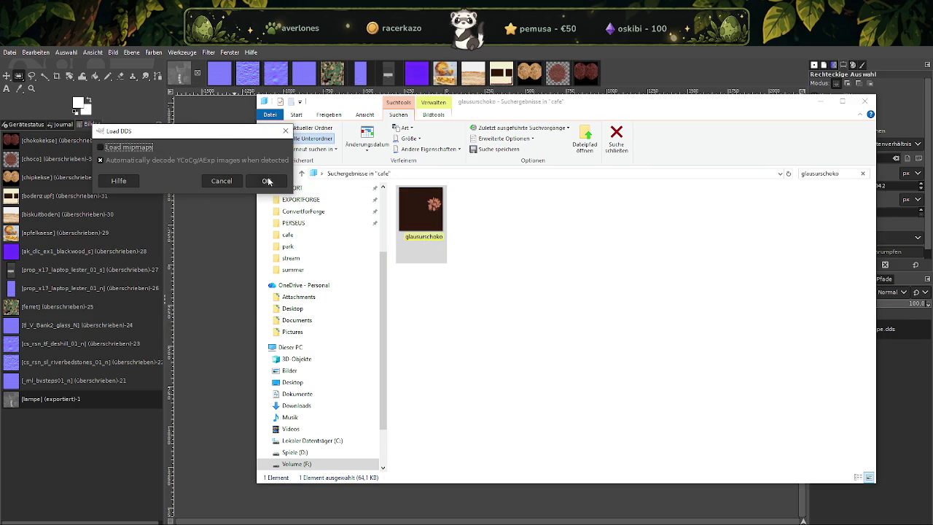
key(Return)
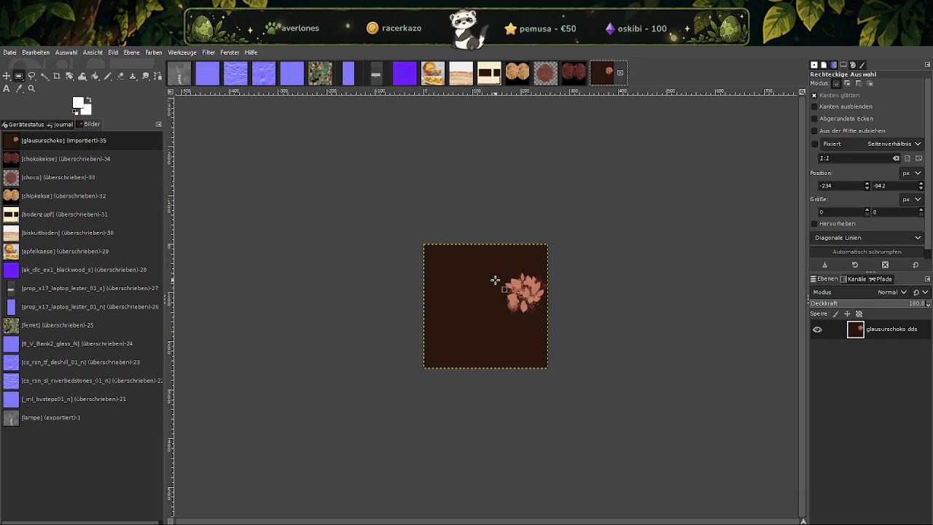
Reduce glausurschoko from 256 to 128 × 128 px.
right_click(497, 281)
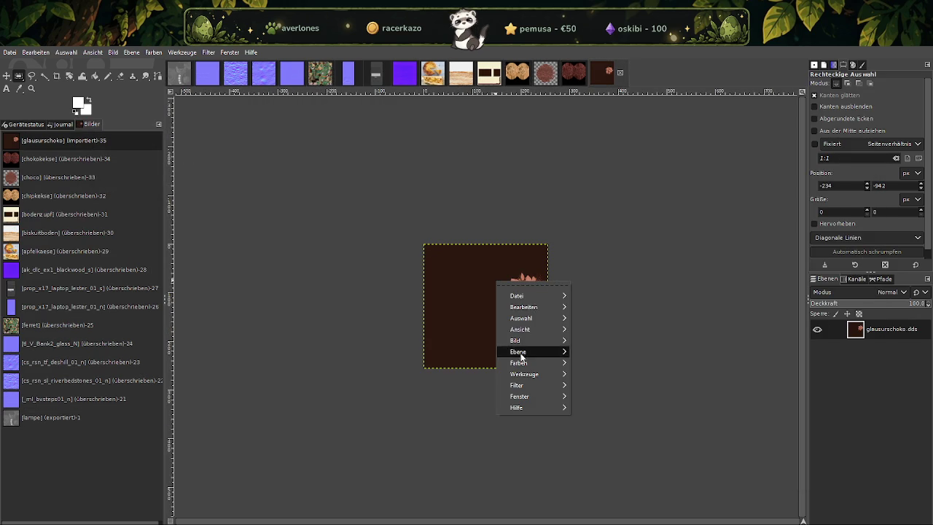
mouse_move(515, 341)
click(598, 403)
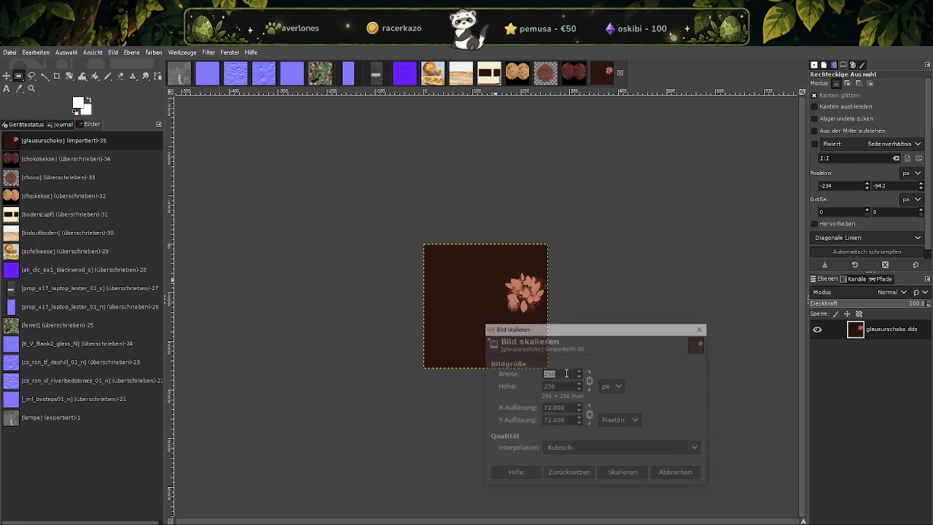
text(128)
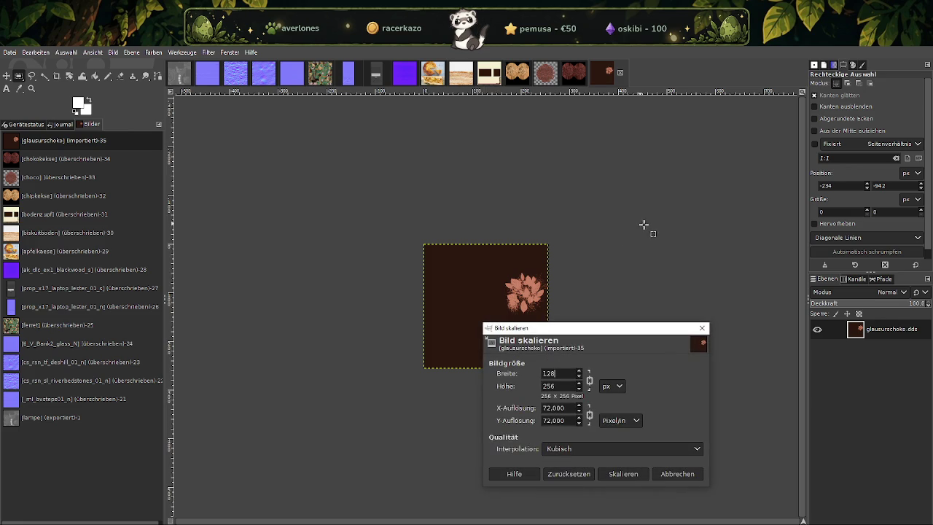
click(569, 385)
click(623, 474)
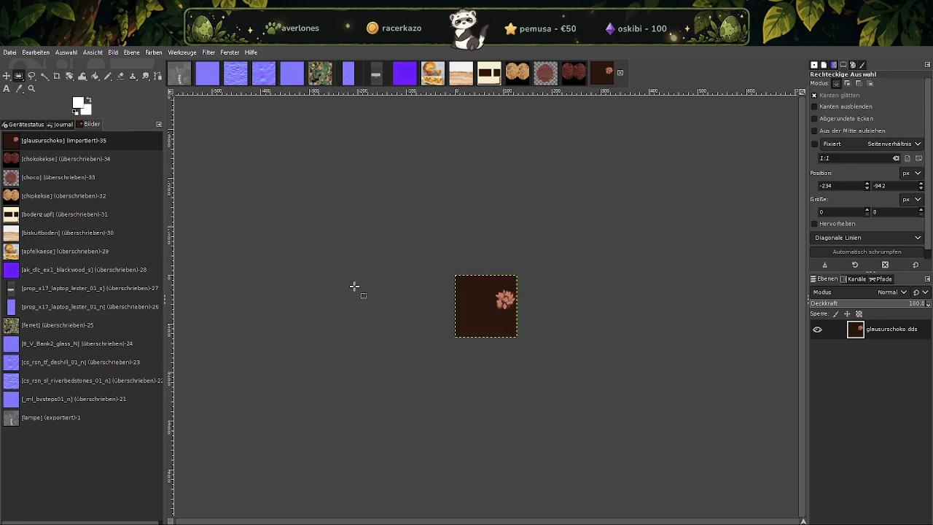
Overwrite glausurschoko.dds with the scaled image.
click(10, 52)
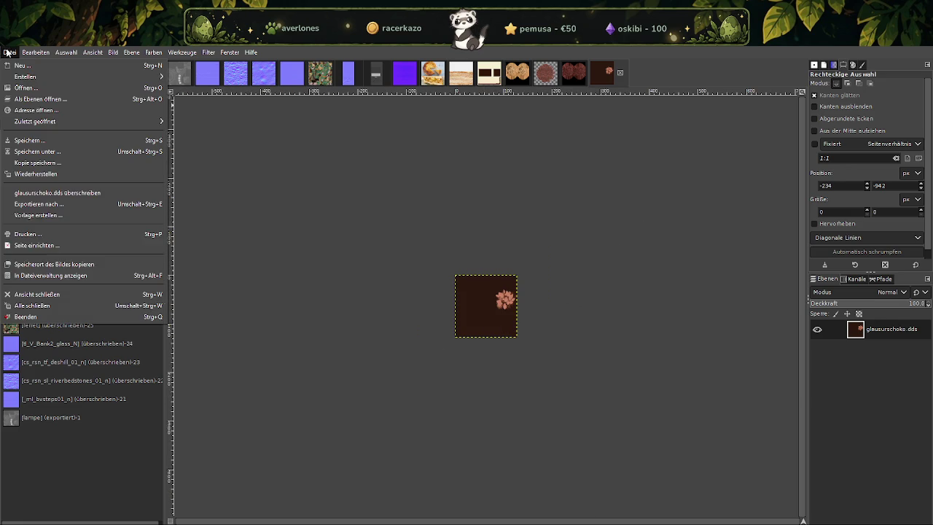
click(67, 193)
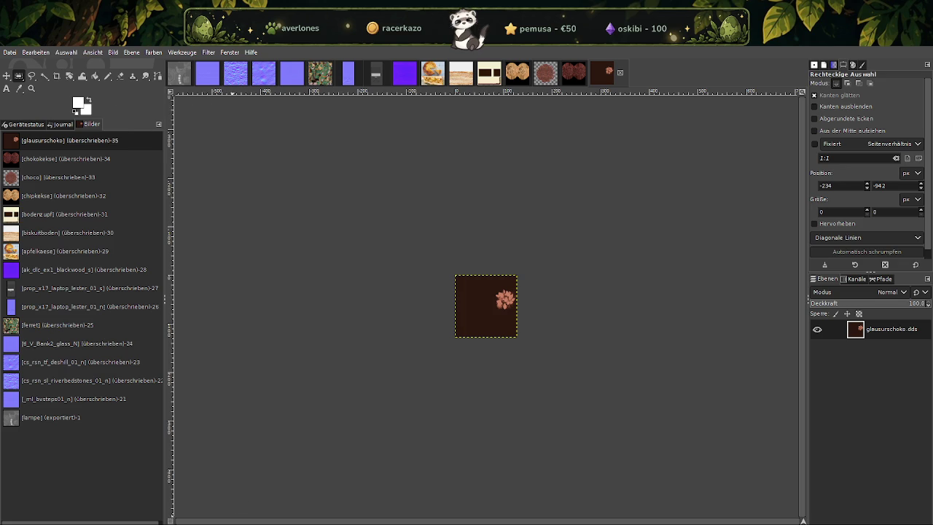
click(268, 503)
Search for glaze in Explorer and load the yellow glaze DDS into GIMP.
click(822, 173)
text(glaze)
click(483, 218)
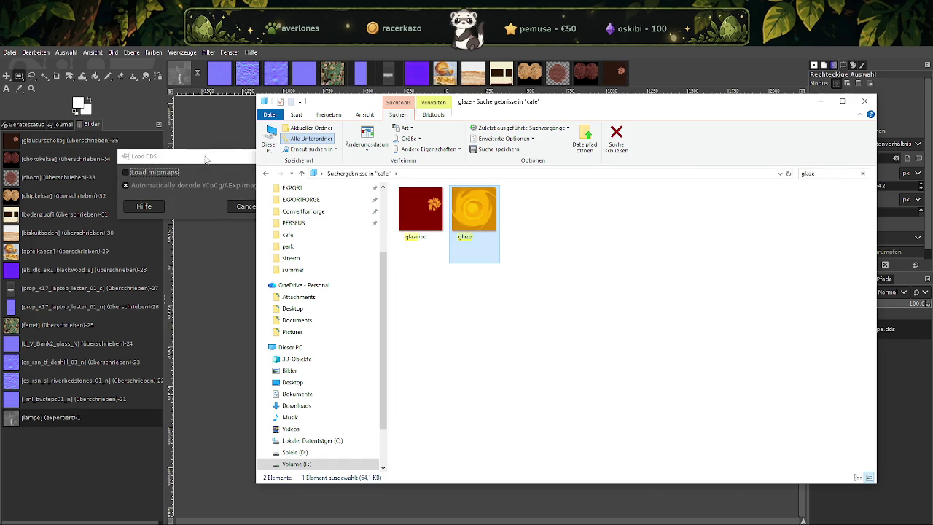
click(289, 207)
click(631, 80)
Scale the glaze image down to 128 px.
right_click(510, 290)
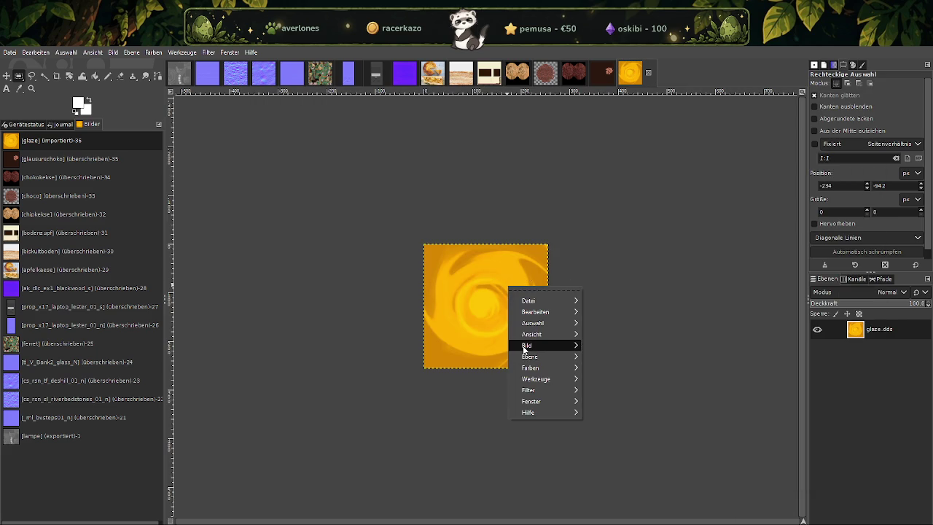
click(612, 386)
text(128)
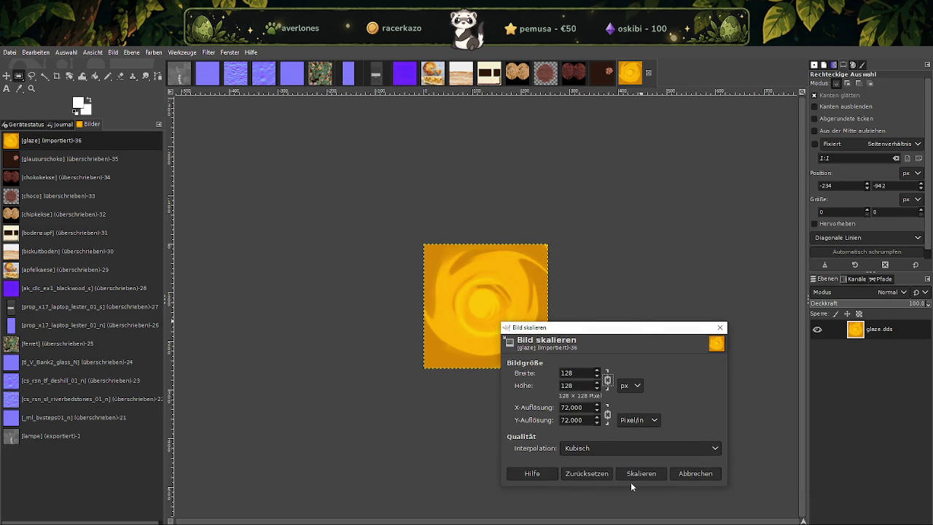
click(633, 474)
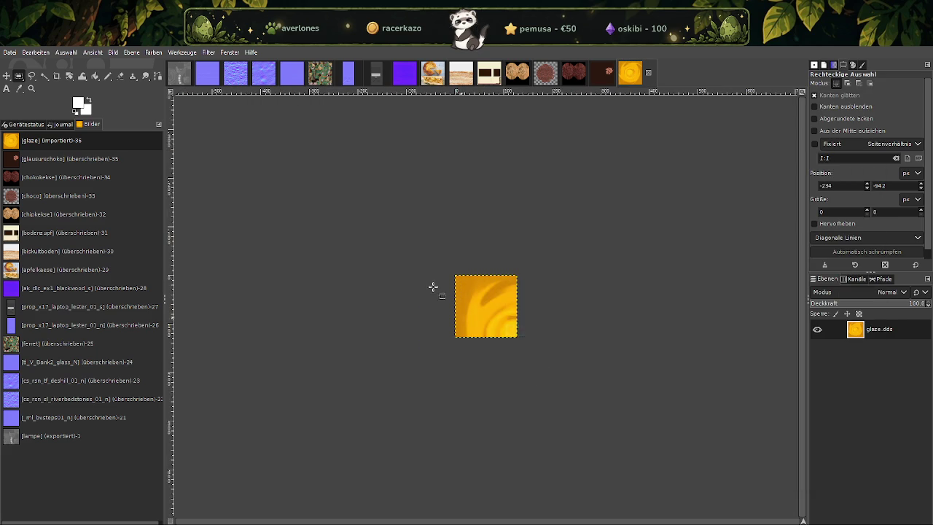
Overwrite glaze.dds with the scaled image.
click(10, 53)
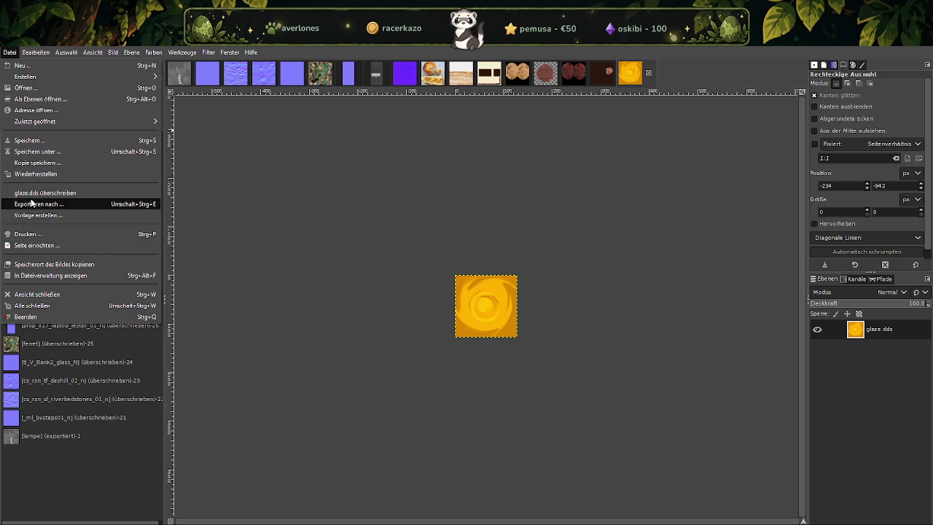
click(45, 193)
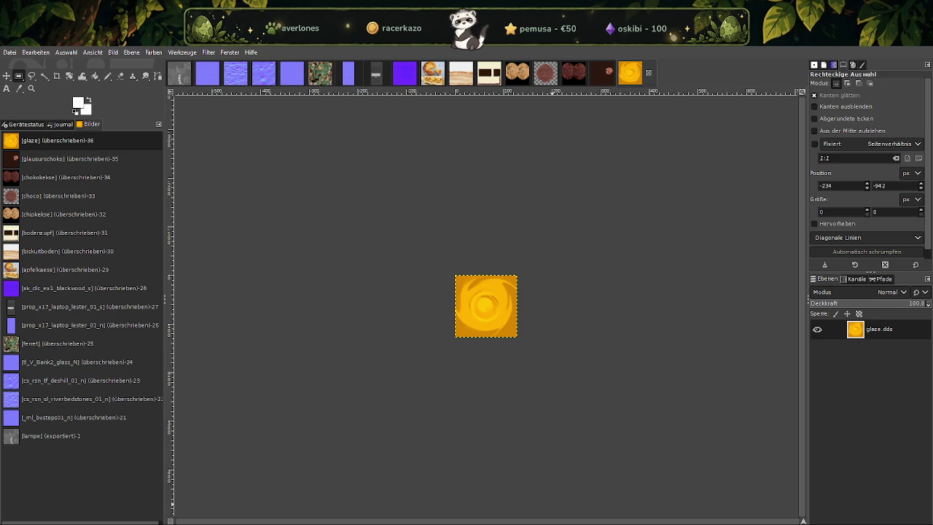
click(270, 503)
Import glazered.dds, shrink it to 128 × 128 px with Bild skalieren, and overwrite glazered.dds.
click(426, 213)
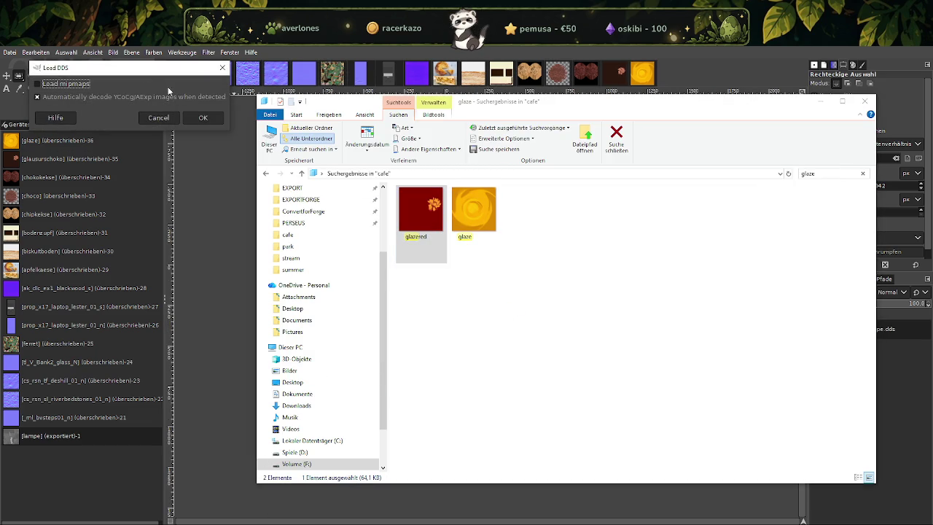
click(201, 116)
right_click(494, 298)
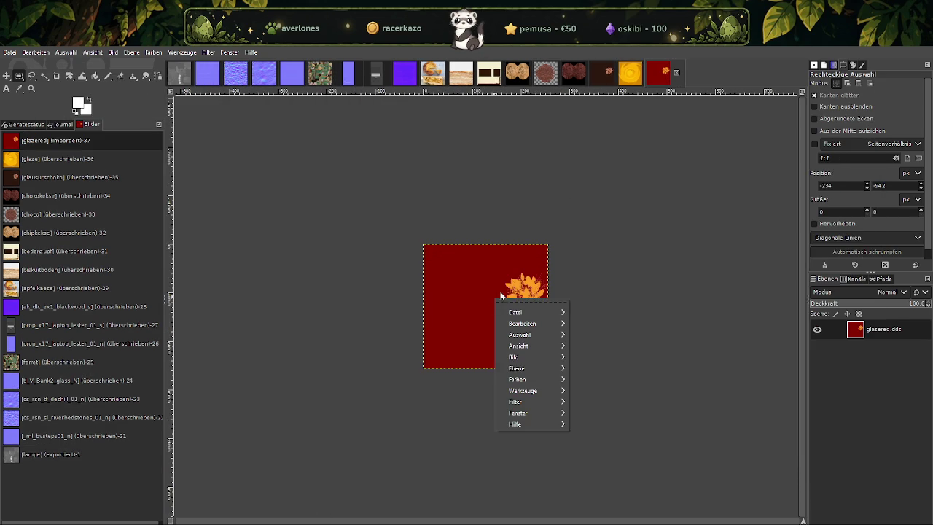
mouse_move(515, 356)
click(604, 399)
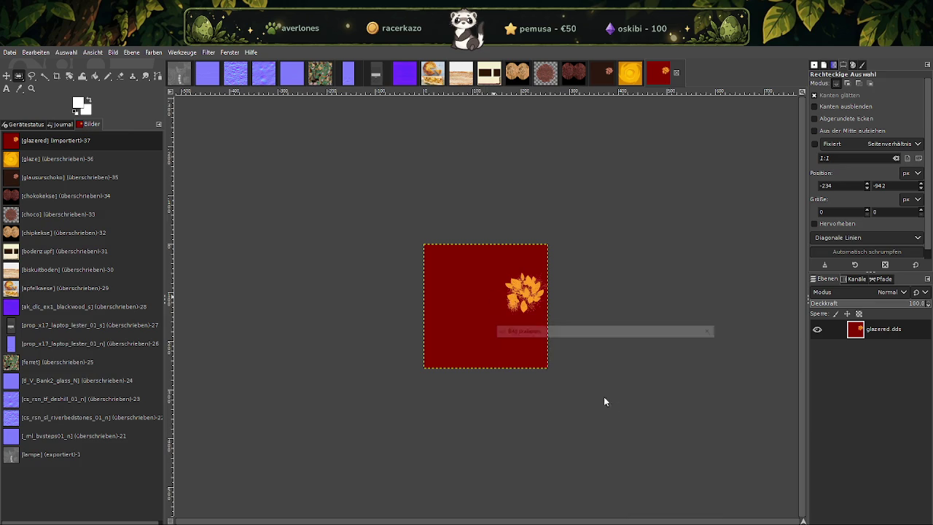
text(128)
key(Tab)
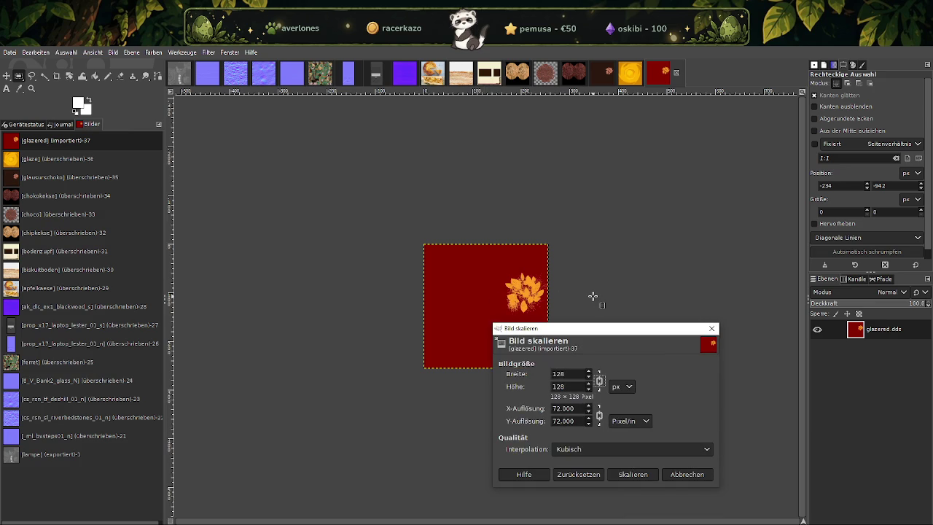
click(629, 478)
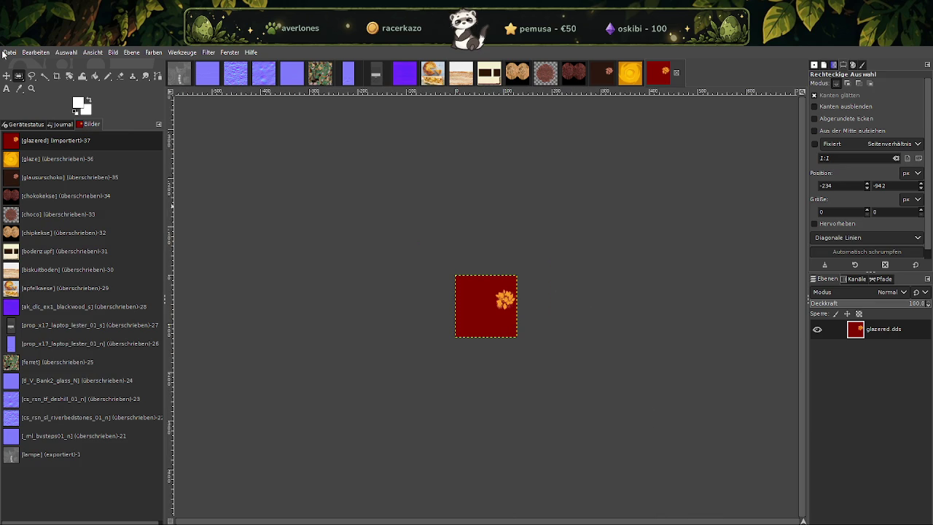
click(9, 52)
click(45, 194)
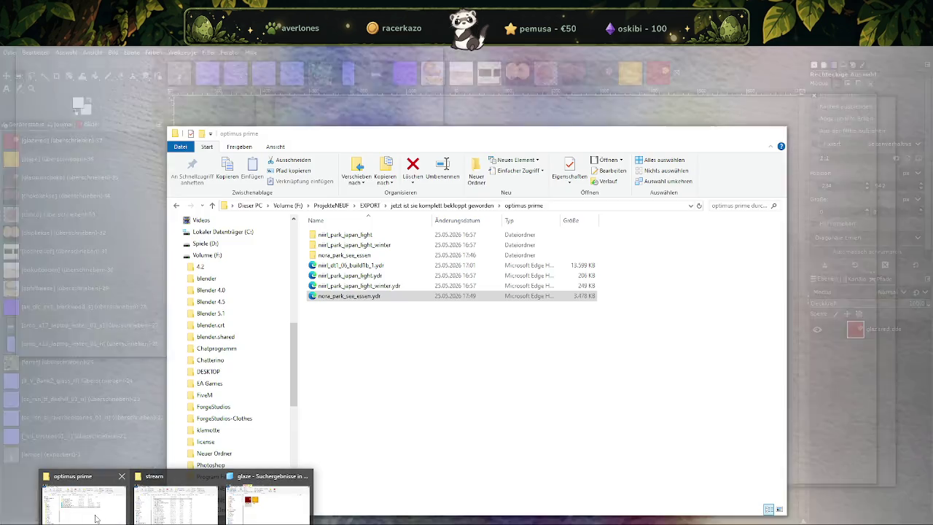
Search for the pasted gz_dlc_4gangsockets_n name and load its DDS into GIMP.
click(268, 503)
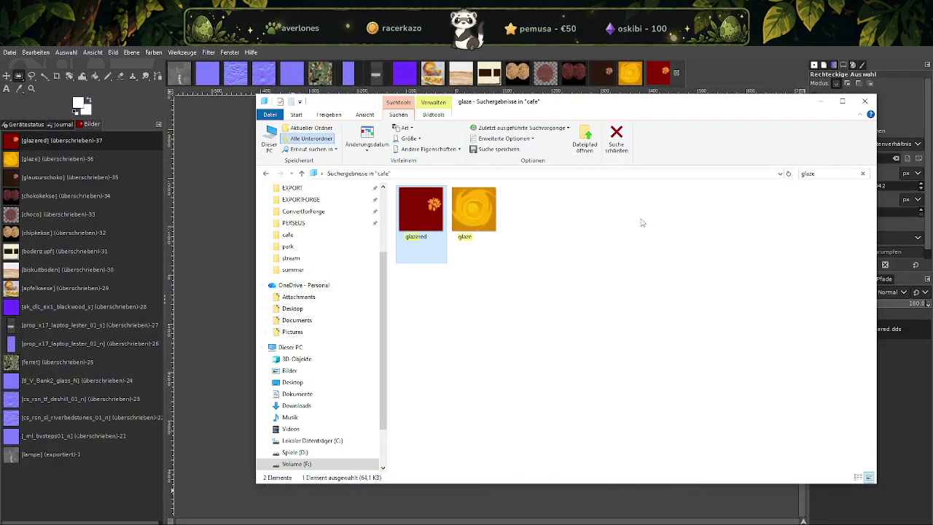
click(822, 173)
key(ctrl+a)
text(gz_dlc_4gangsockets_n)
click(424, 221)
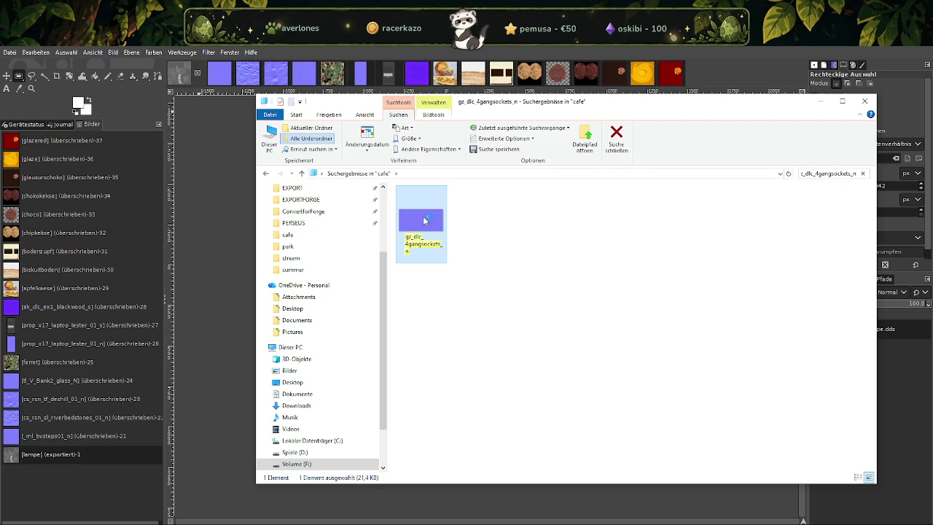
drag(424, 221, 227, 143)
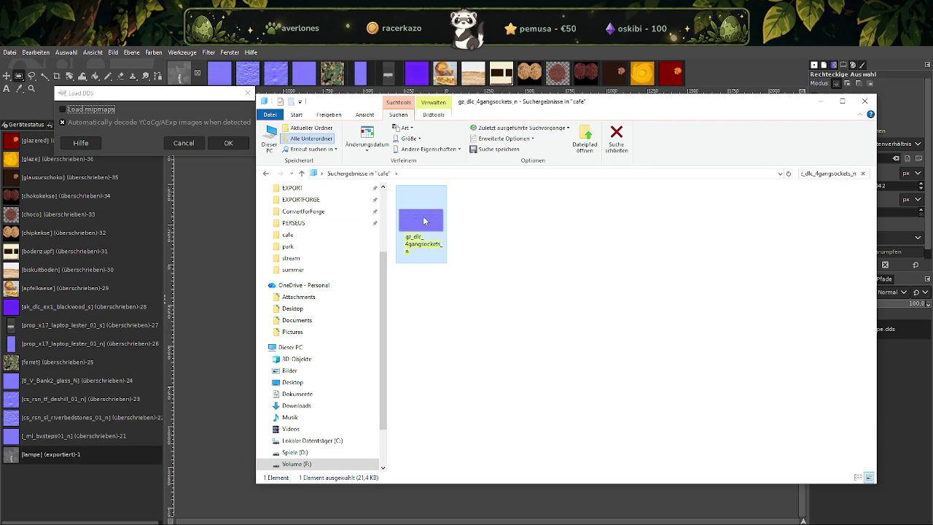
click(227, 142)
click(674, 70)
Scale gz_dlc_4gangsockets_n down to 64 × 32 px.
right_click(482, 286)
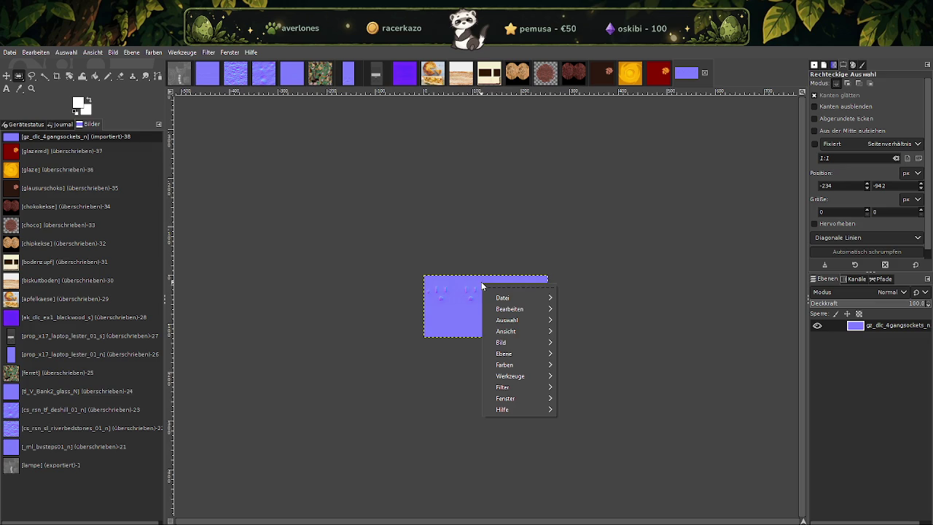
click(590, 394)
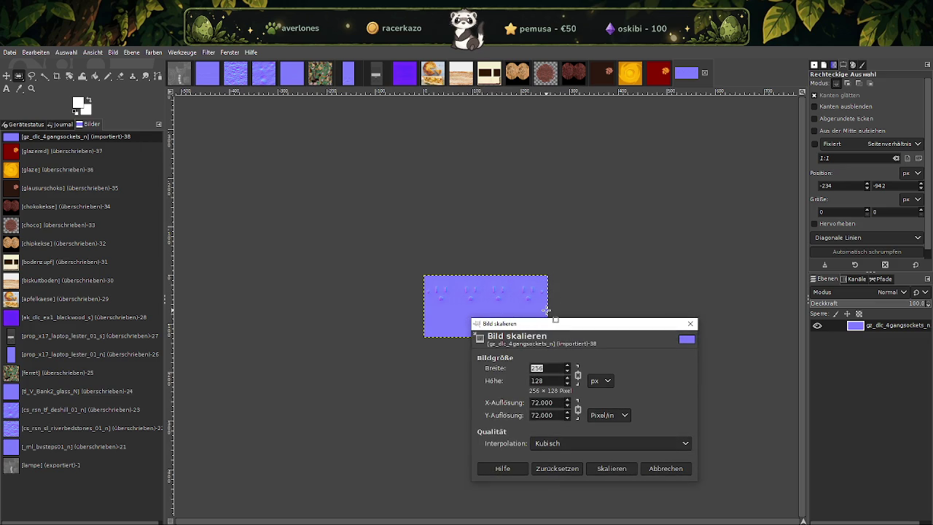
text(64)
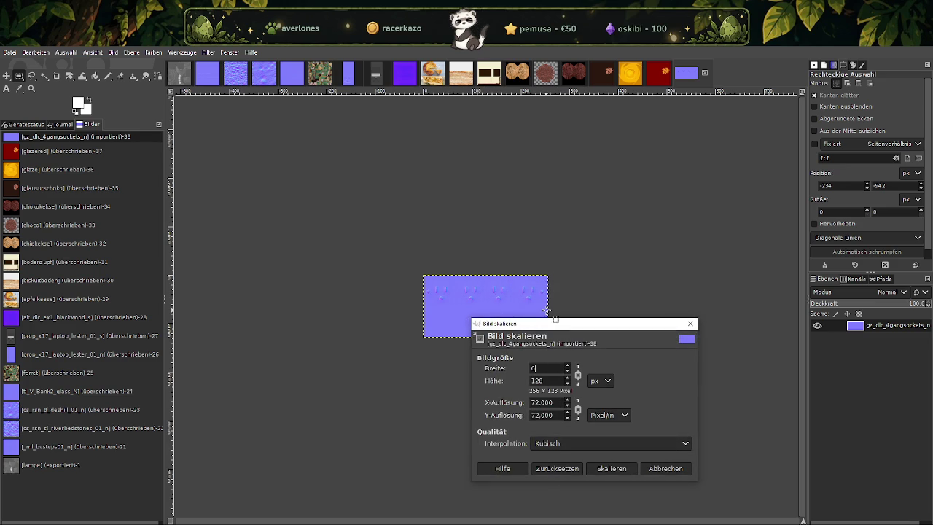
key(Tab)
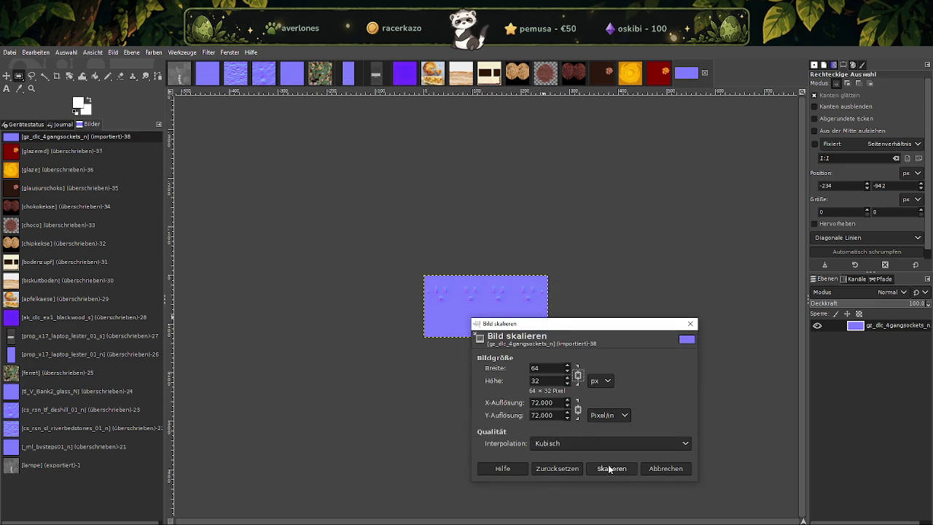
click(611, 467)
Overwrite gz_dlc_4gangsockets_n.dds and return to the Explorer search window.
click(9, 53)
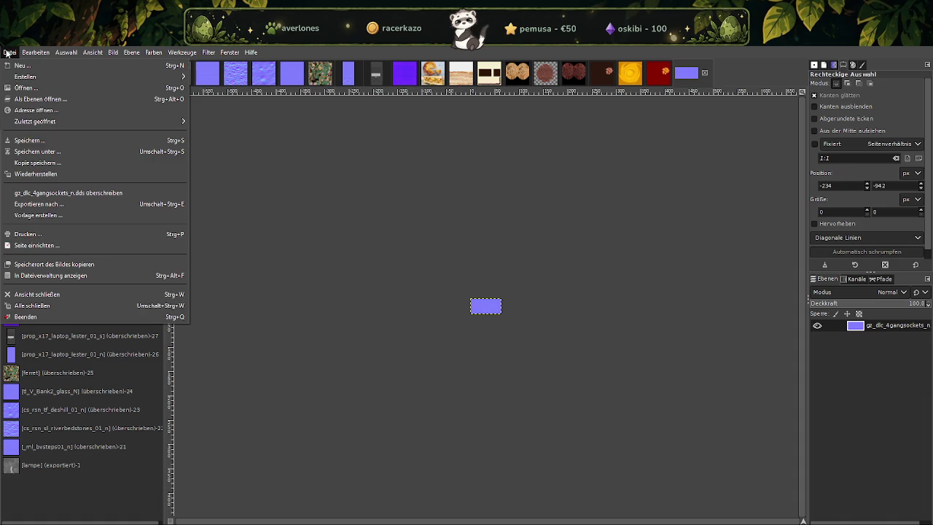
click(62, 192)
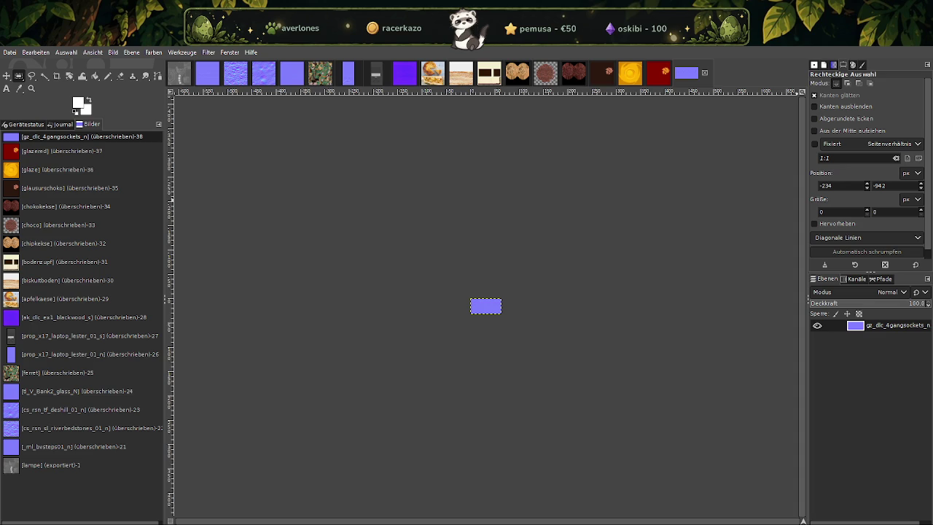
click(268, 503)
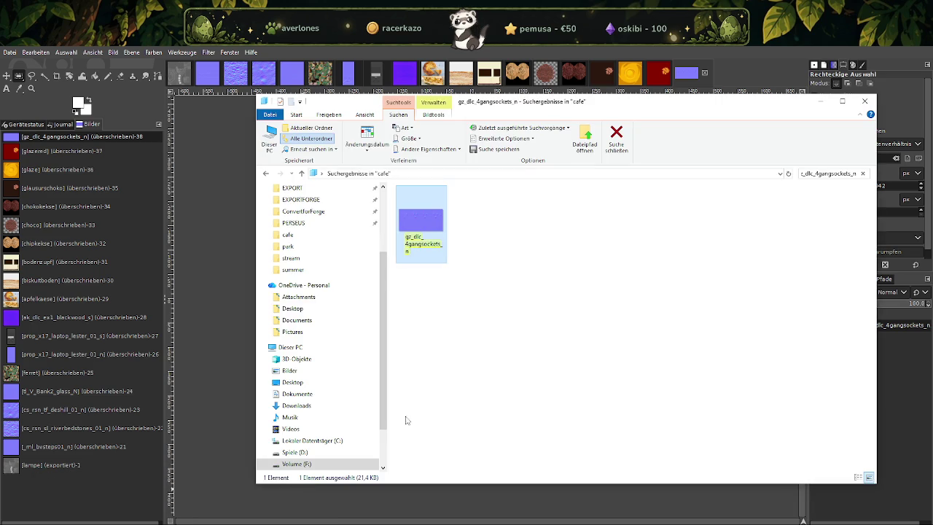
Find prop_sf_acc_guitar_stand_n in the Explorer search and load it into GIMP as a DDS.
click(826, 173)
text(prop_sf_acc_guitar_stand_n)
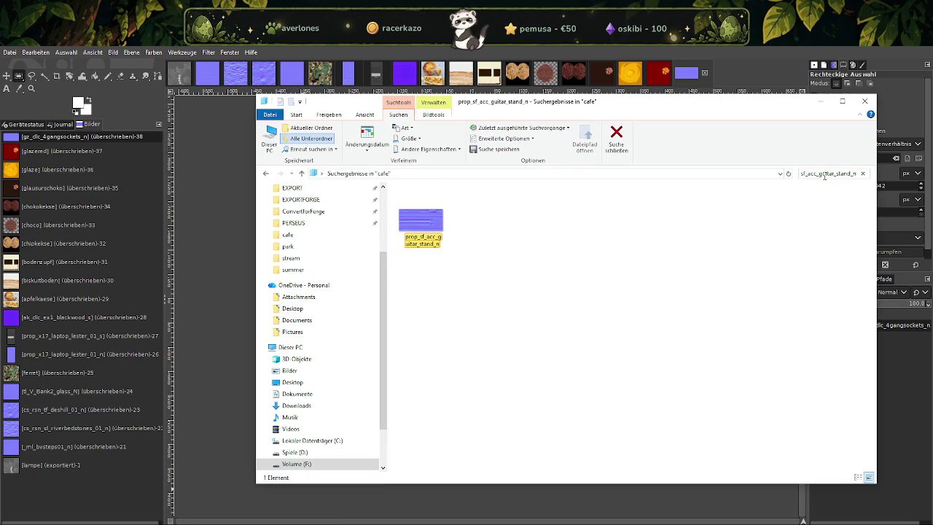
click(411, 228)
double_click(411, 228)
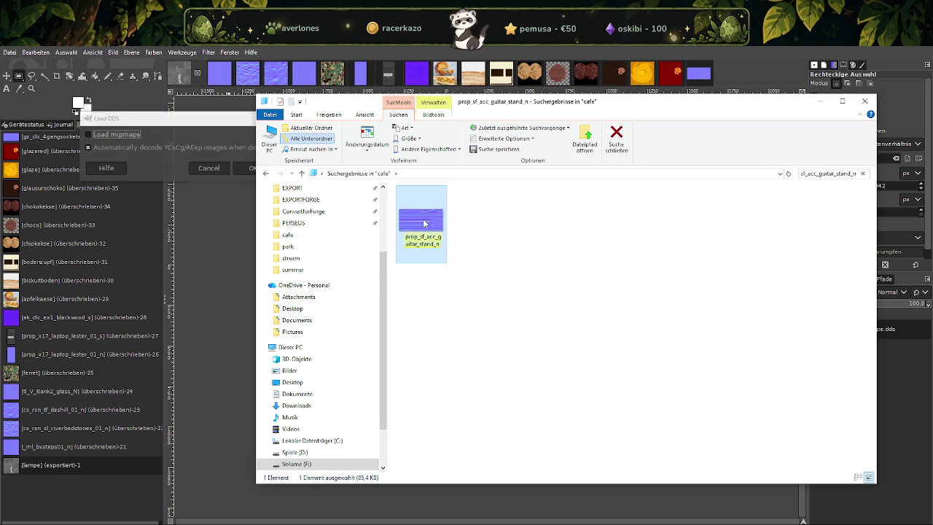
click(253, 168)
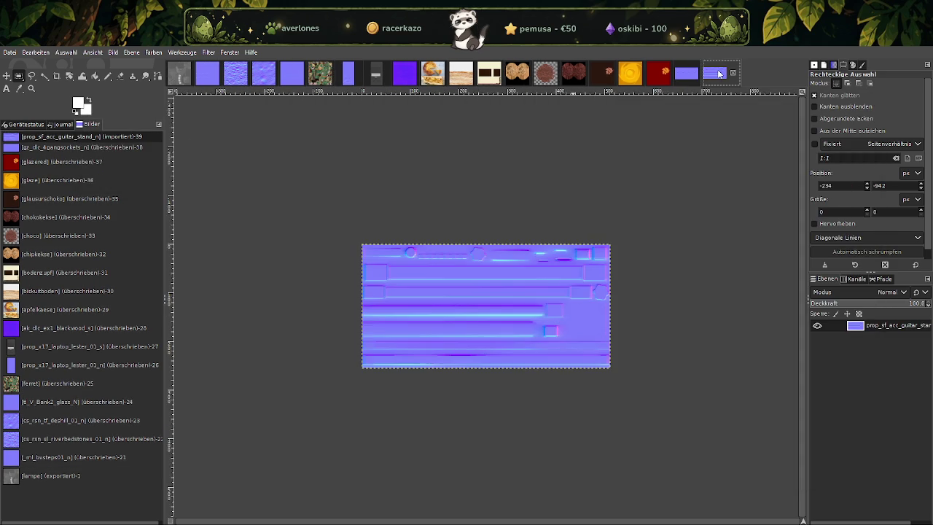
Scale the guitar stand image to 128 × 64 px and overwrite its DDS file.
right_click(514, 275)
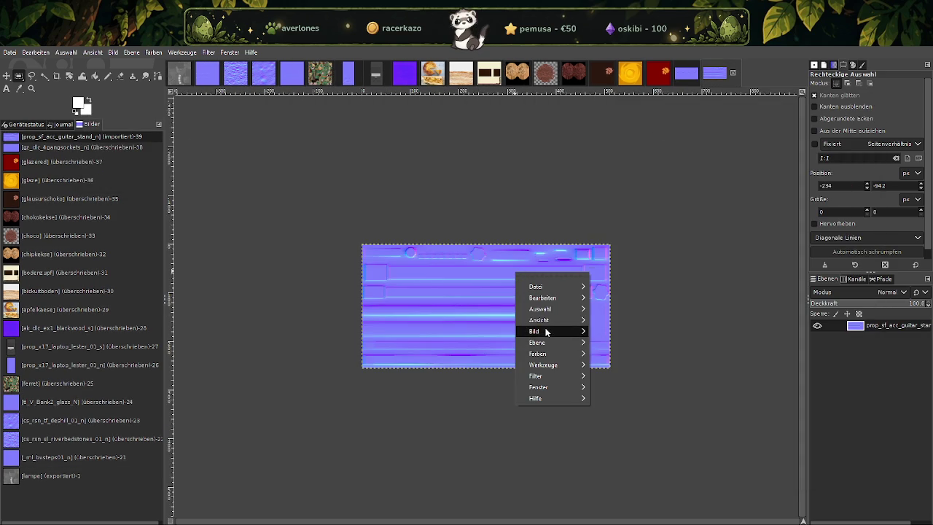
mouse_move(536, 331)
click(613, 402)
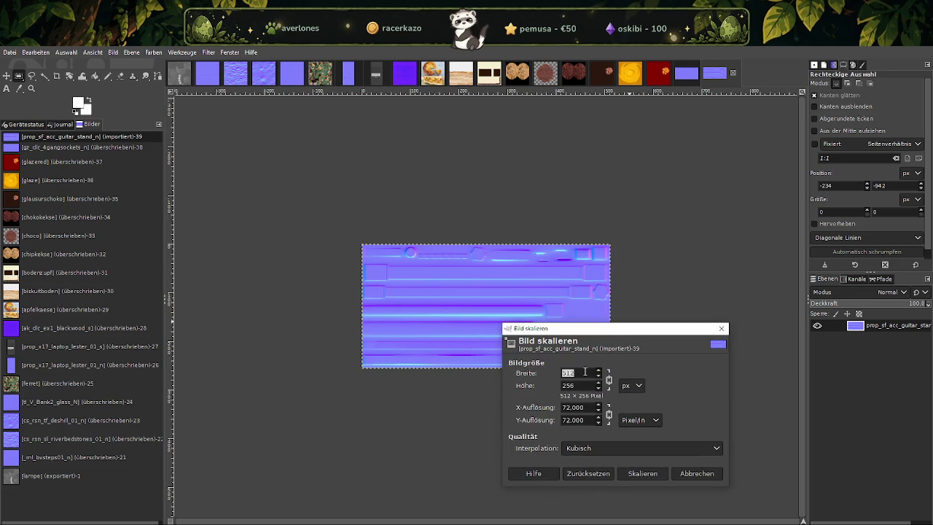
text(12)
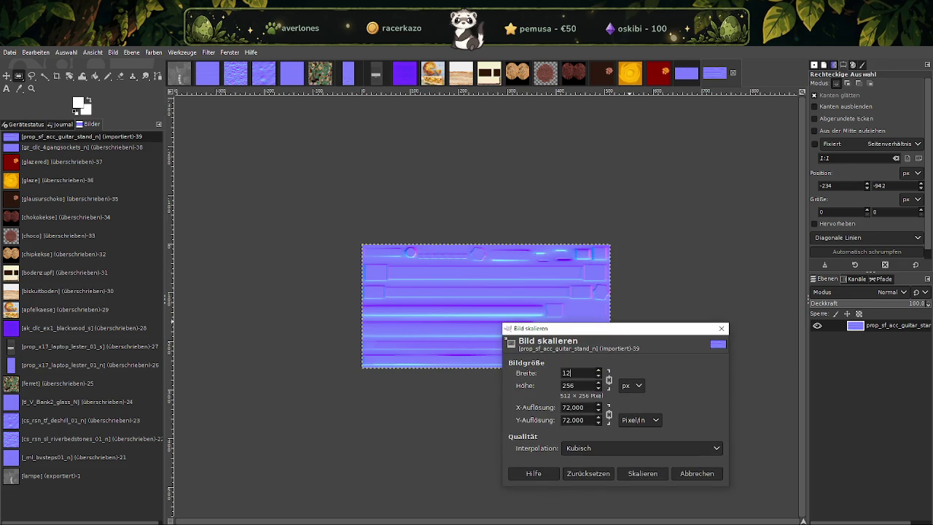
text(8)
key(Tab)
click(641, 474)
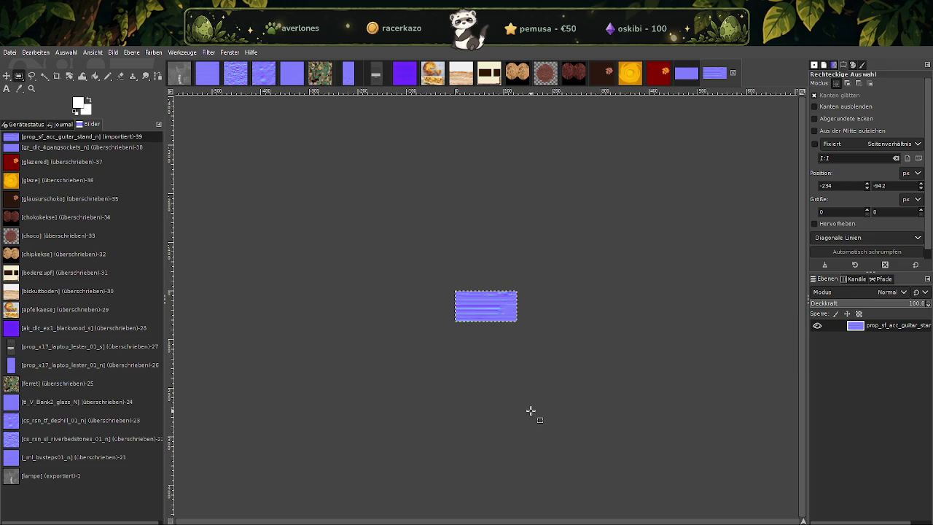
click(10, 52)
click(68, 194)
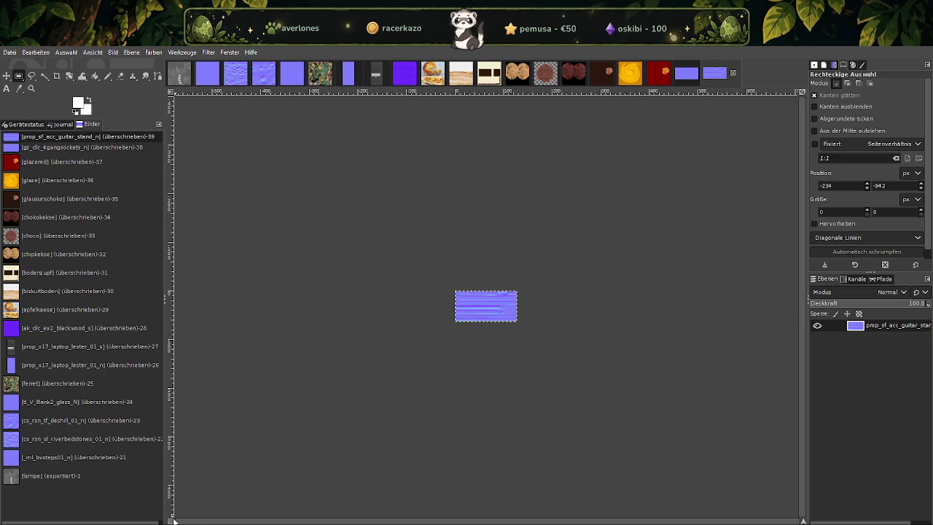
Search for gz_v_247_frozenfood in Explorer and load it into GIMP as a DDS.
click(252, 510)
key(ctrl+v)
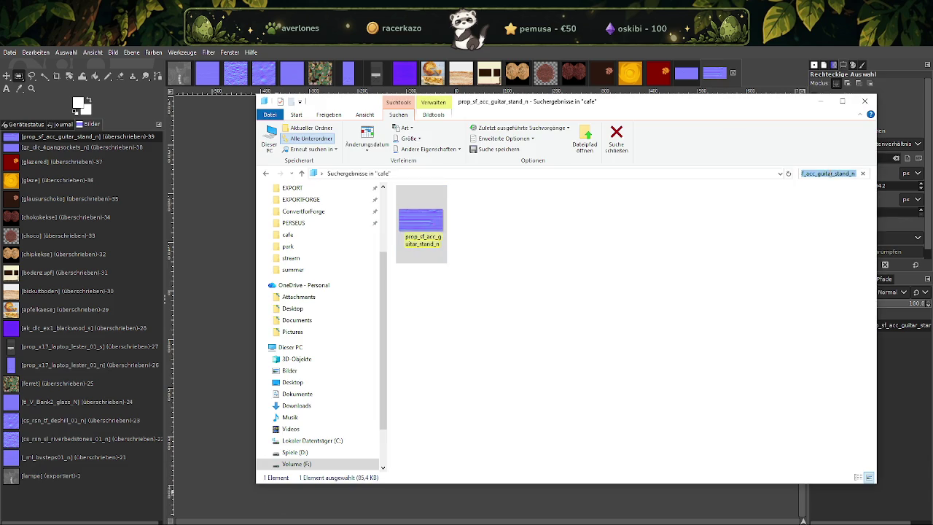
click(420, 214)
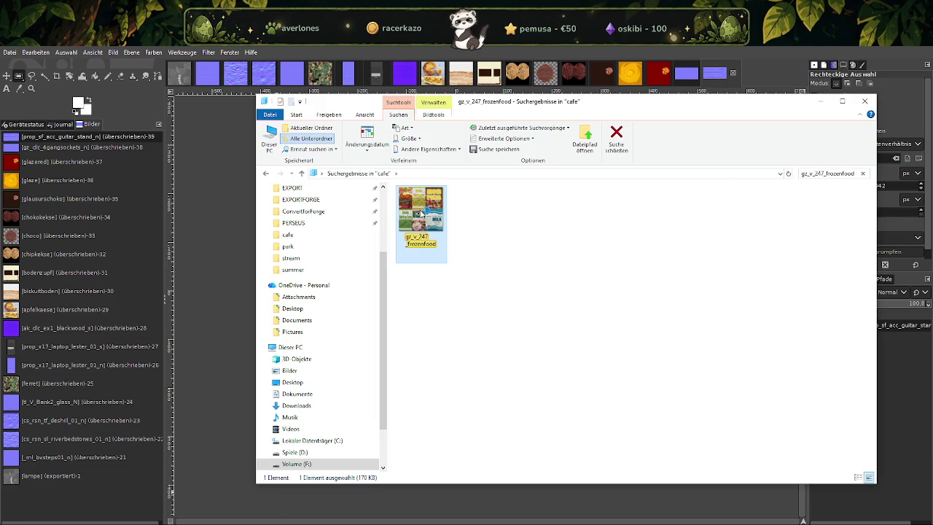
double_click(421, 214)
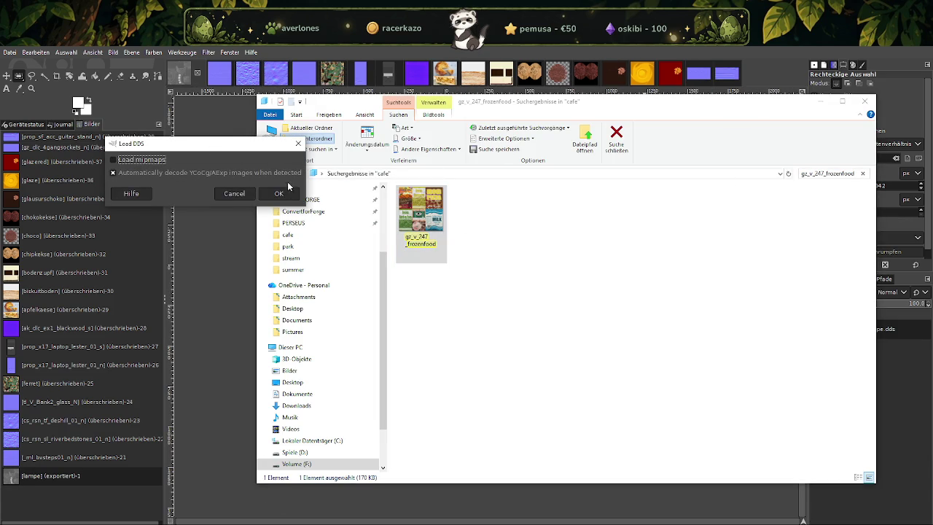
click(278, 193)
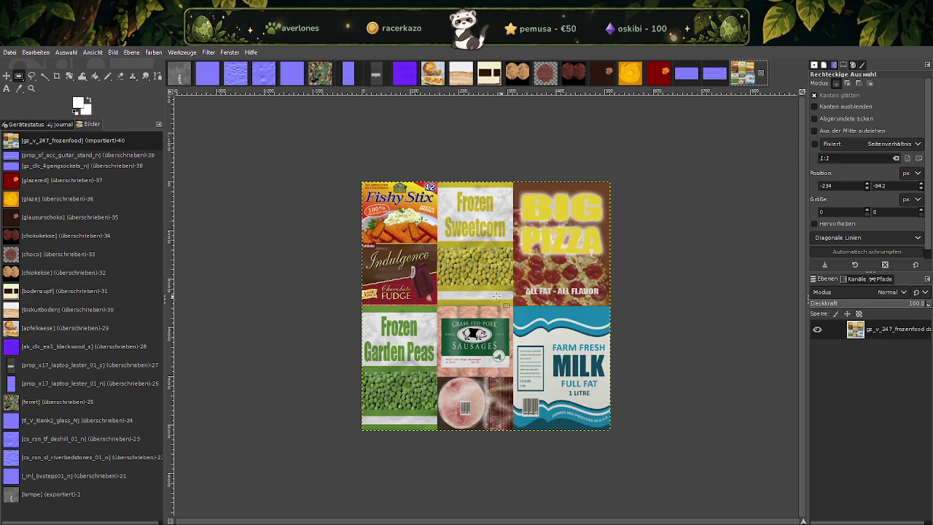
Scale the frozenfood image to 256 × 256 px and overwrite gz_v_247_frozenfood.dds.
right_click(498, 299)
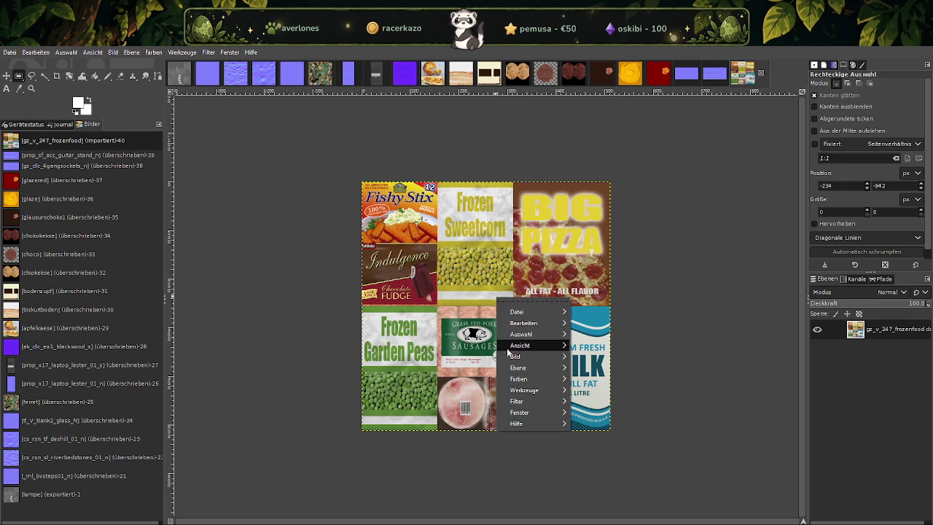
click(612, 403)
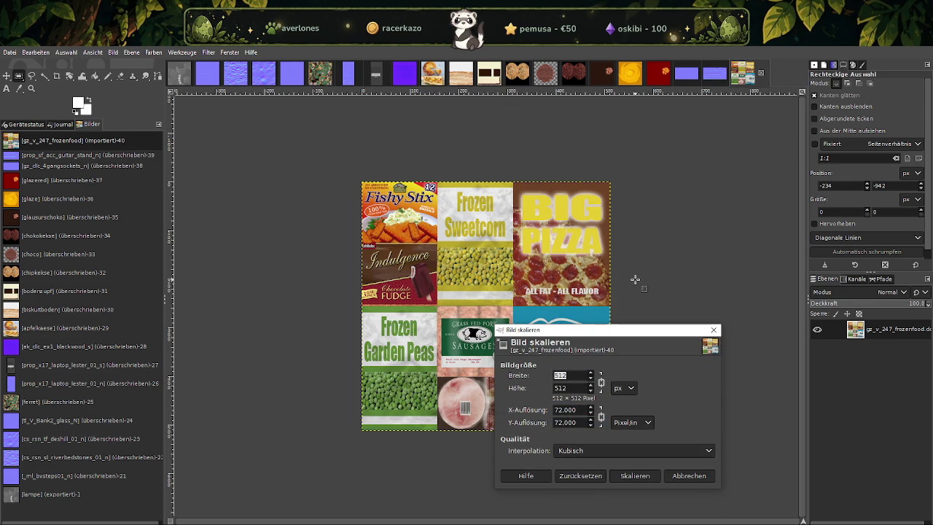
text(256)
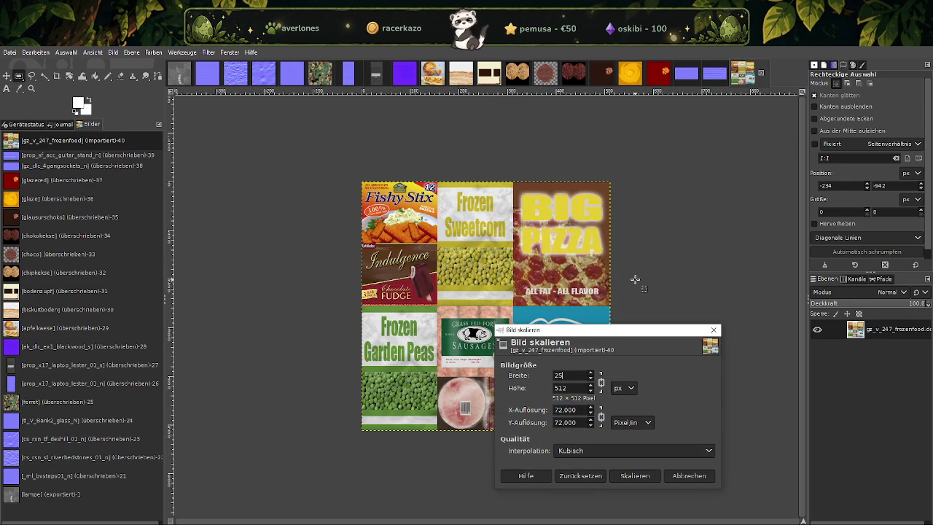
key(Tab)
click(631, 479)
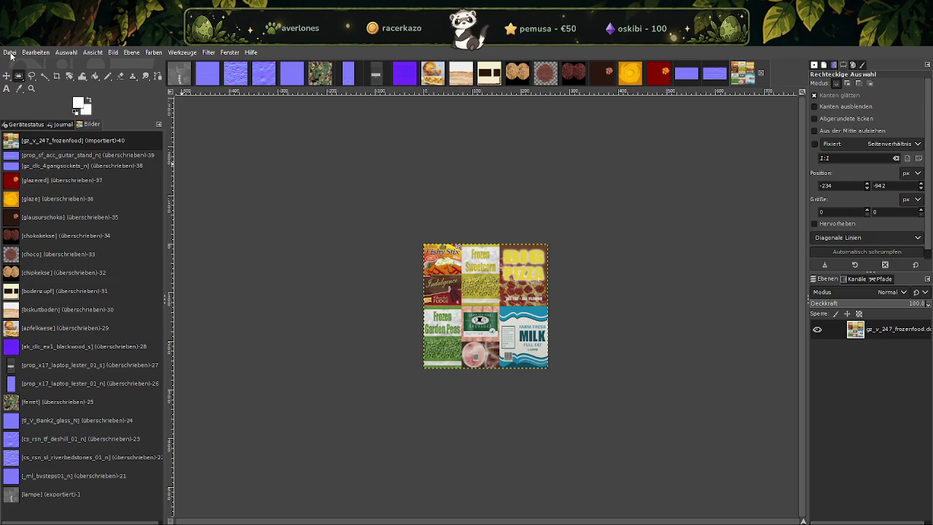
click(11, 54)
click(62, 192)
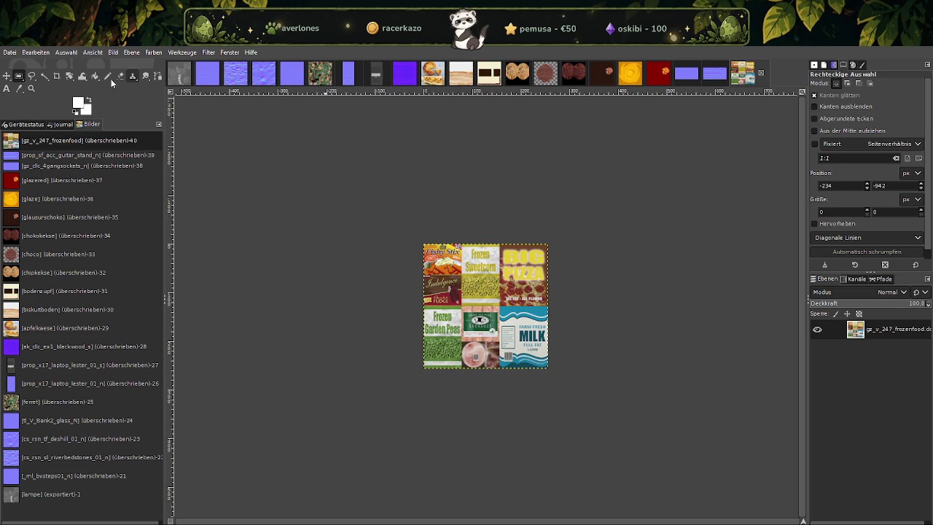
click(269, 503)
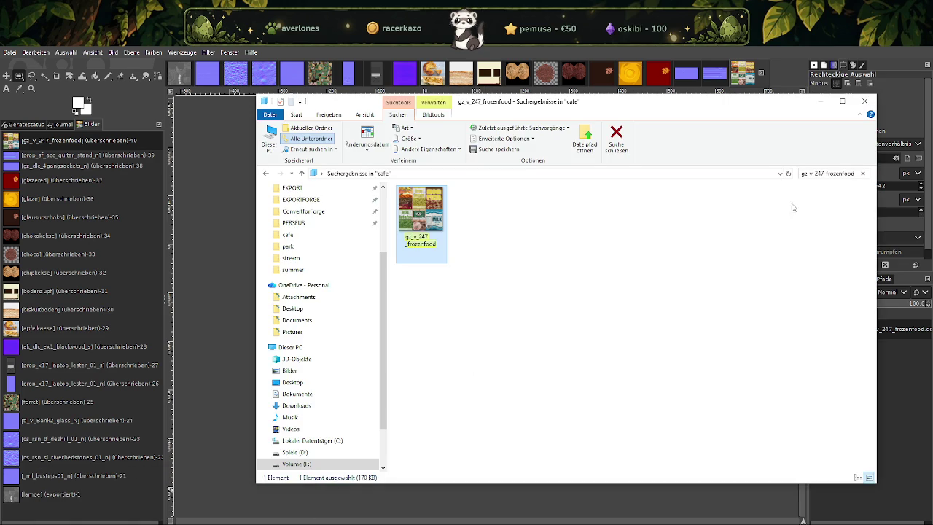
Search for gz_v_bb_posters06_n and load it into GIMP as a DDS.
click(843, 173)
text(gz_v_bb_posters06_n)
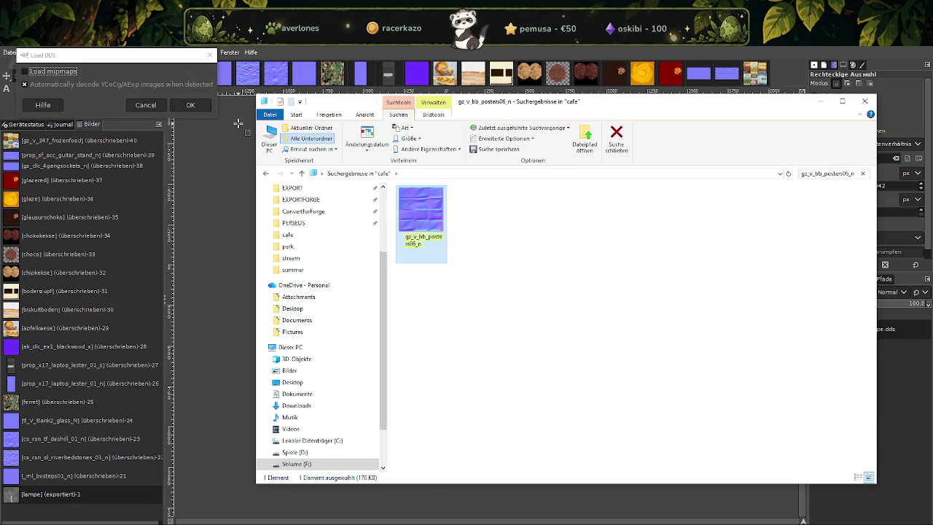
click(187, 106)
click(763, 67)
Scale the posters image to 128 × 128 px and overwrite gz_v_bb_posters06_n.dds.
right_click(471, 278)
click(572, 399)
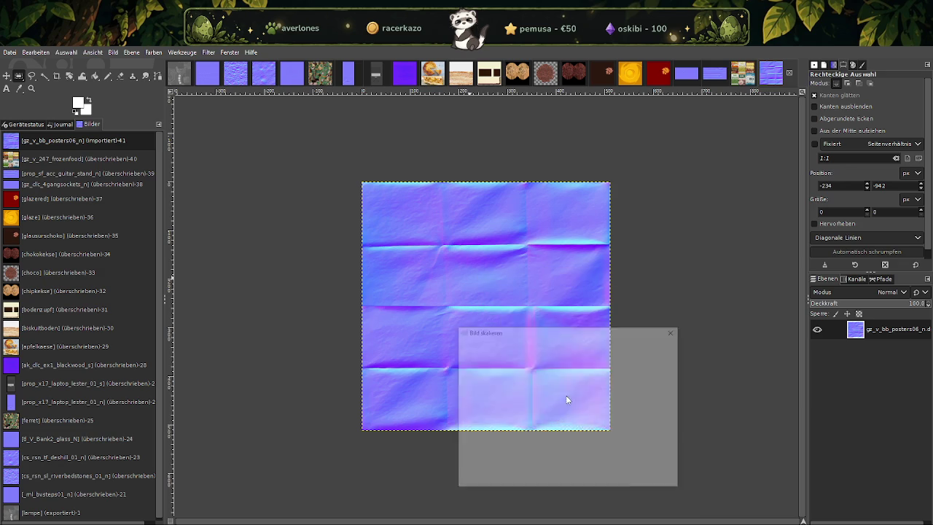
text(128)
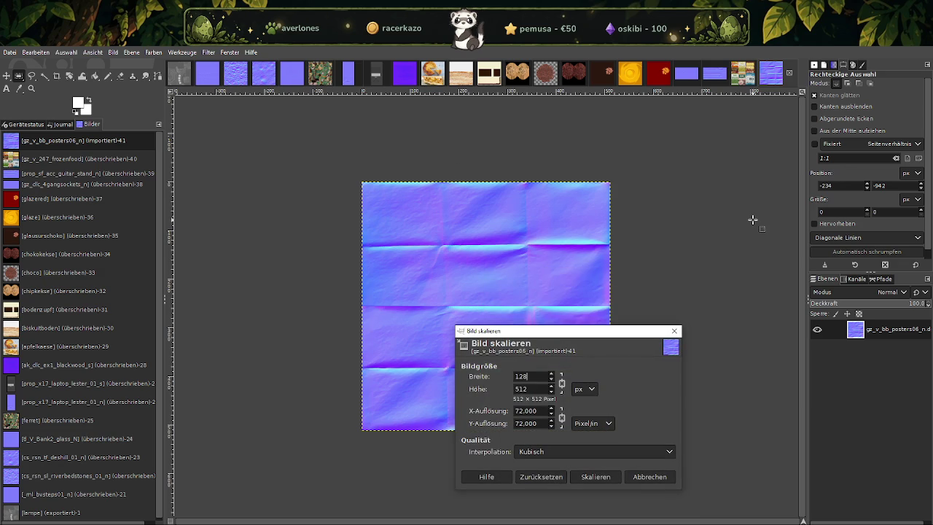
click(594, 477)
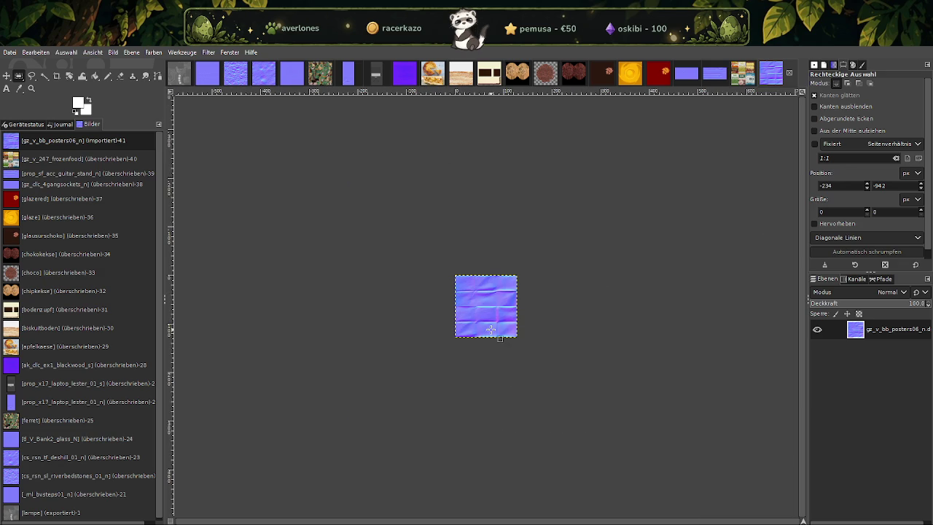
click(10, 52)
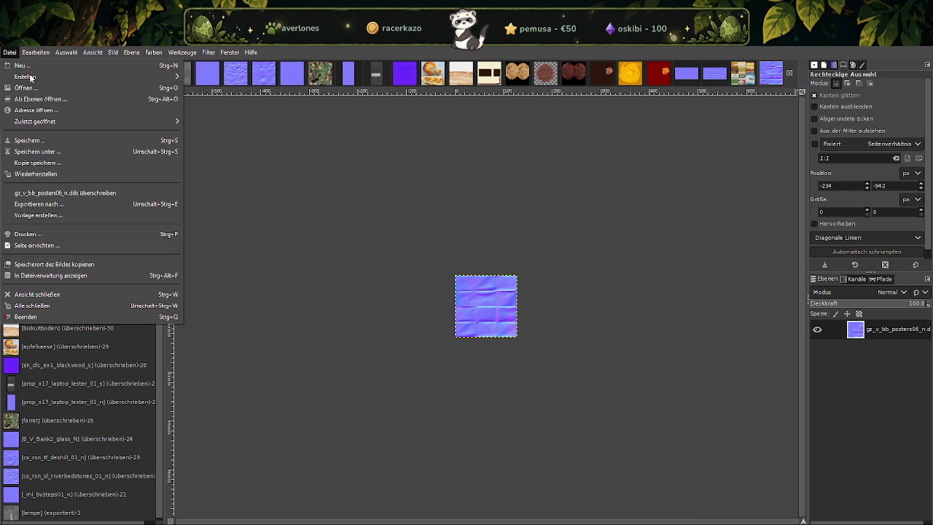
click(64, 194)
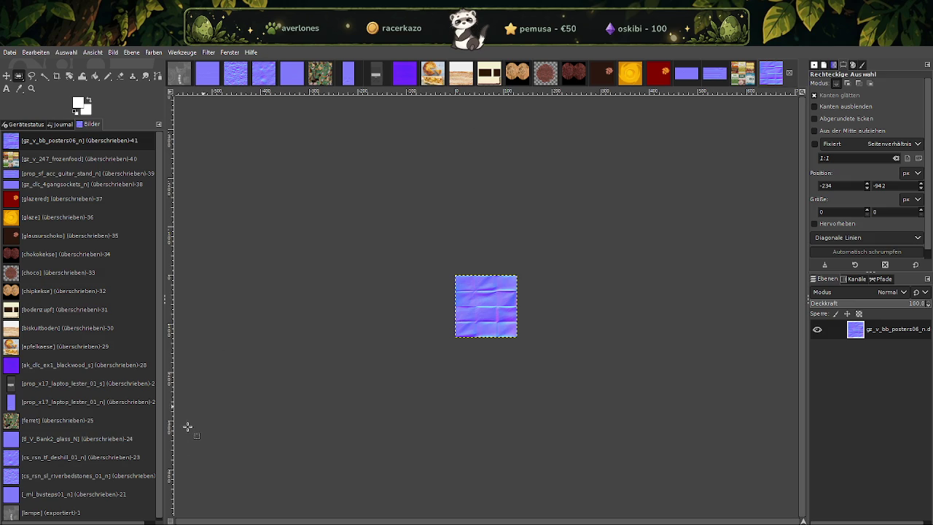
Search Explorer for gz_v_co_signs02 and import the texture into GIMP as a DDS.
click(268, 502)
click(838, 172)
text(gz_v_co_signs02)
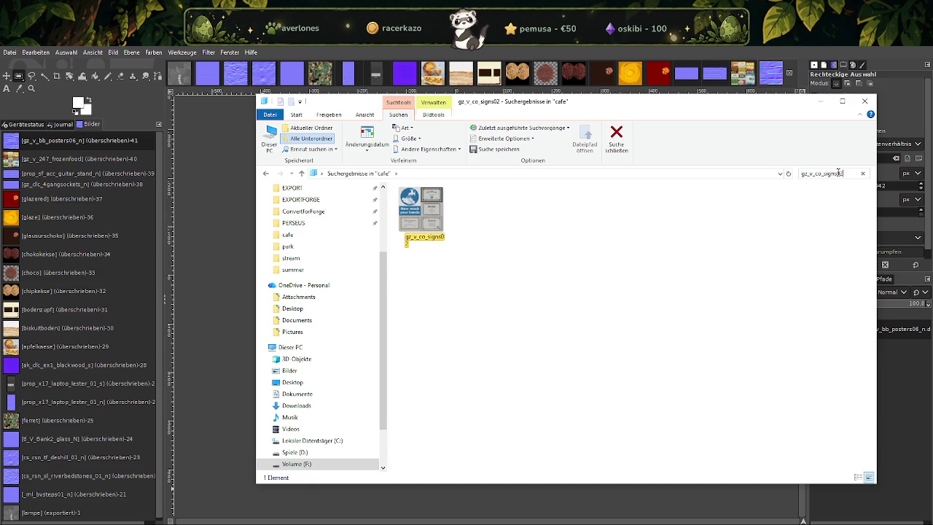
click(421, 215)
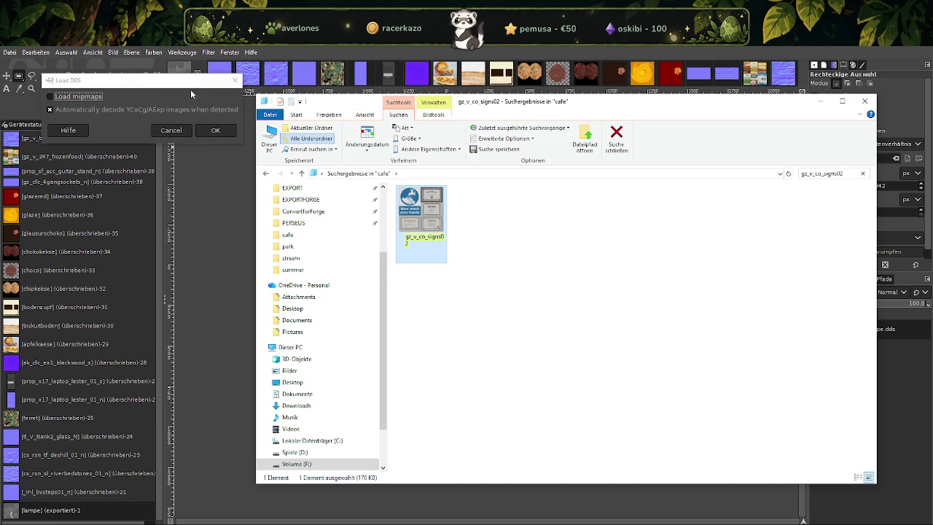
click(215, 131)
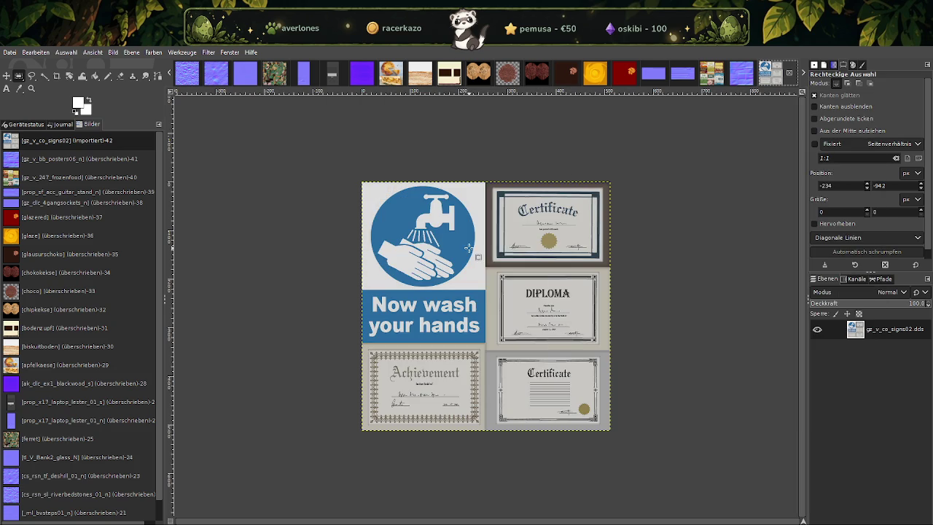
Scale the signs texture to 128 px wide and overwrite gz_v_co_signs02.dds.
right_click(470, 250)
click(590, 398)
text(128)
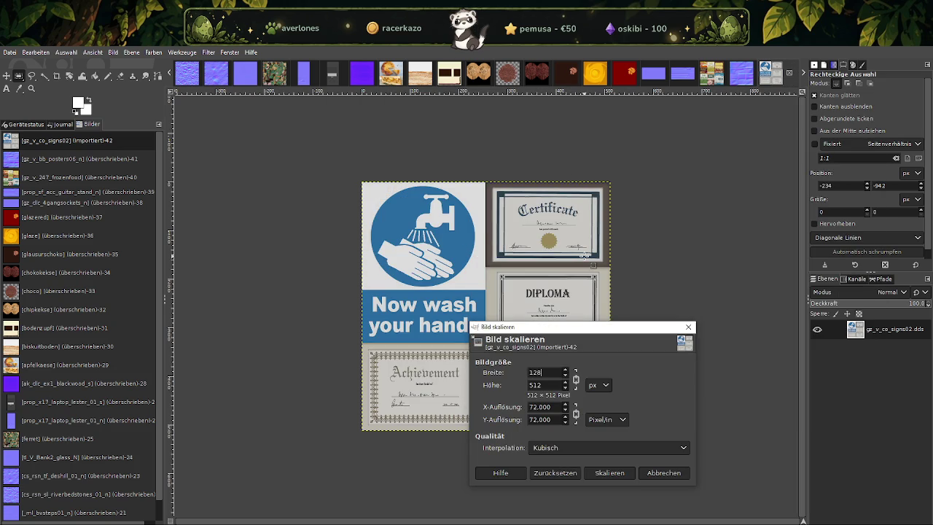
click(609, 473)
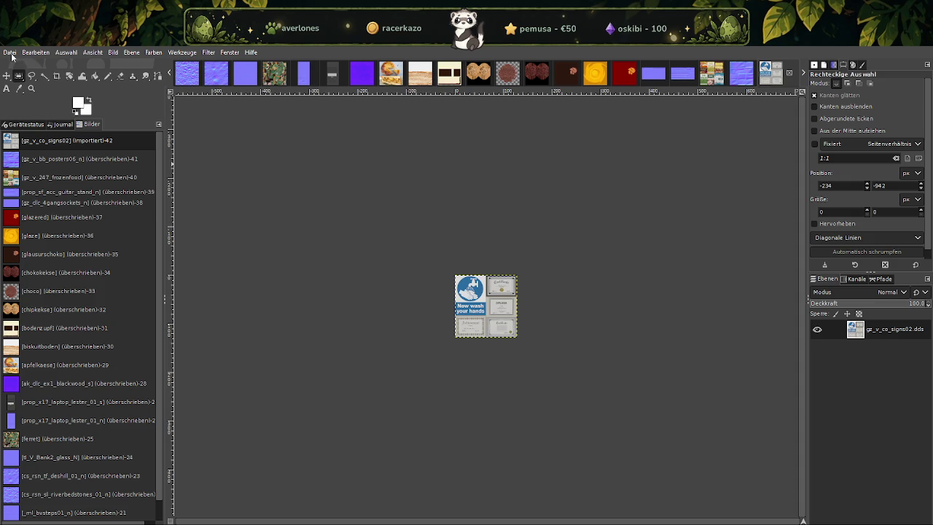
click(10, 53)
click(41, 194)
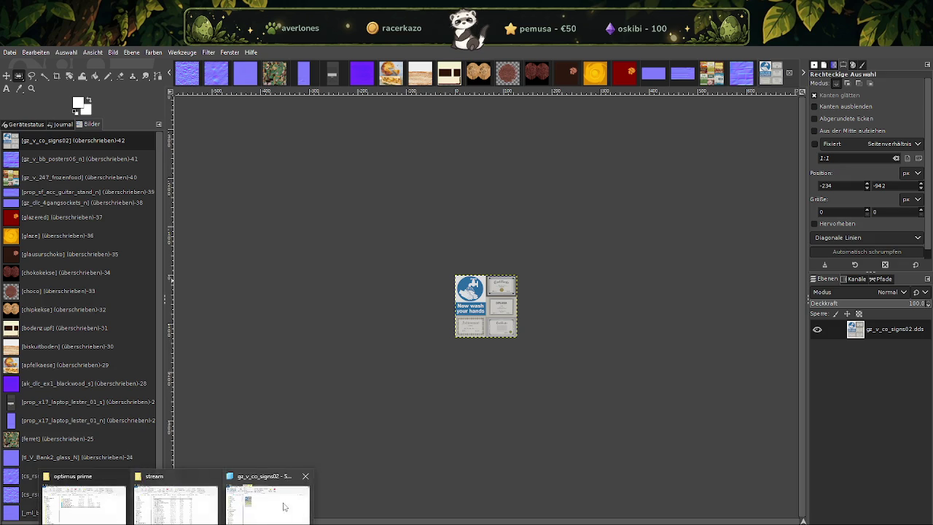
click(260, 515)
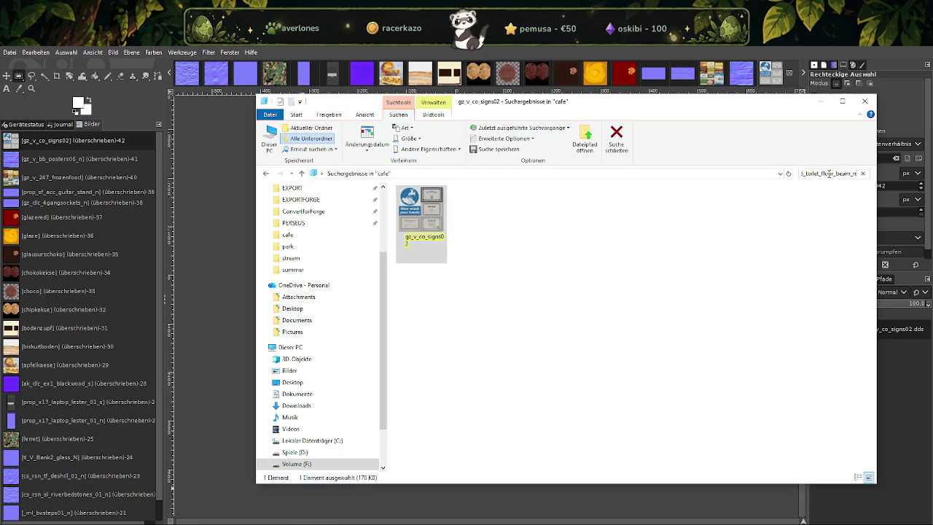
Find jd_dlc_h3_toilet_floor_beam_n in Explorer and drag it into GIMP as a DDS import.
key(Return)
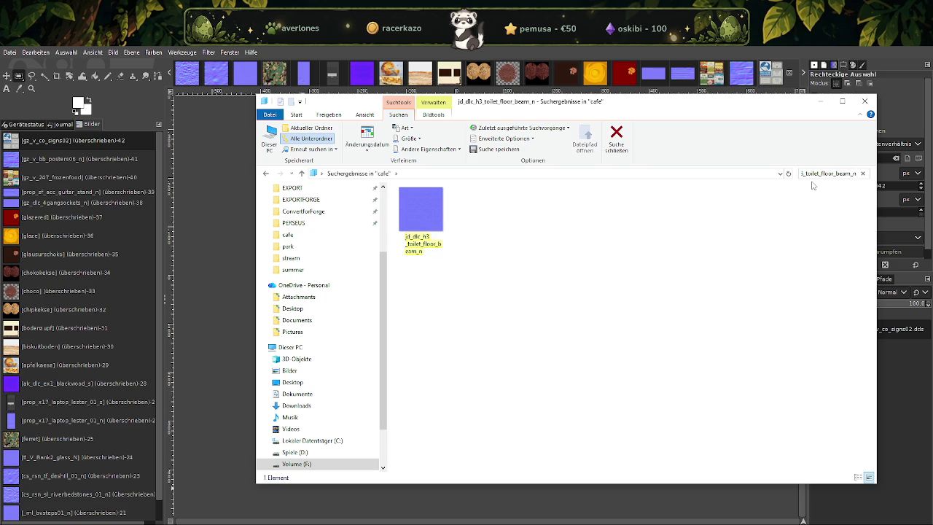
click(441, 222)
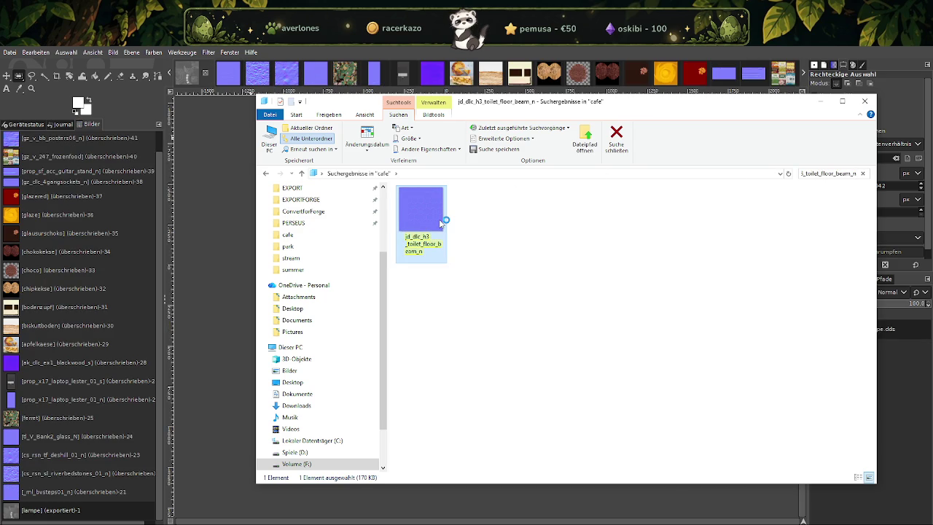
drag(441, 224, 208, 126)
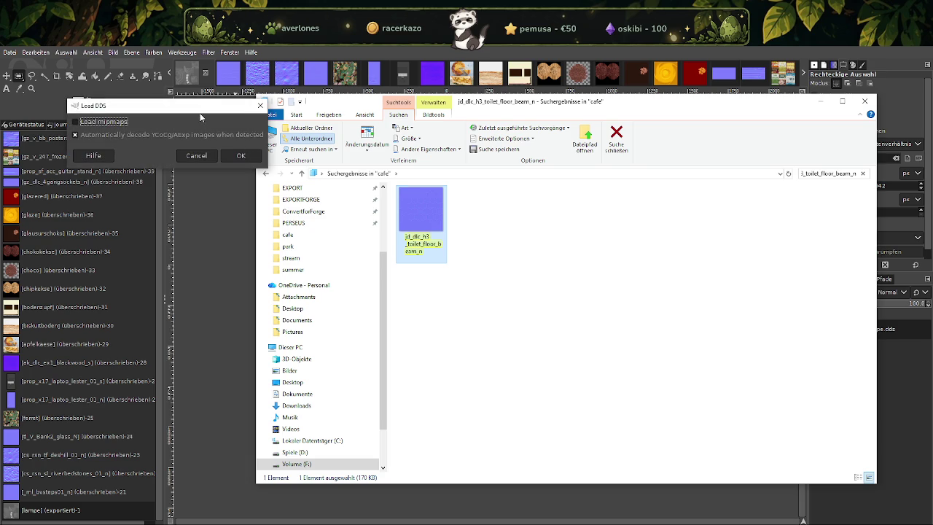
click(240, 155)
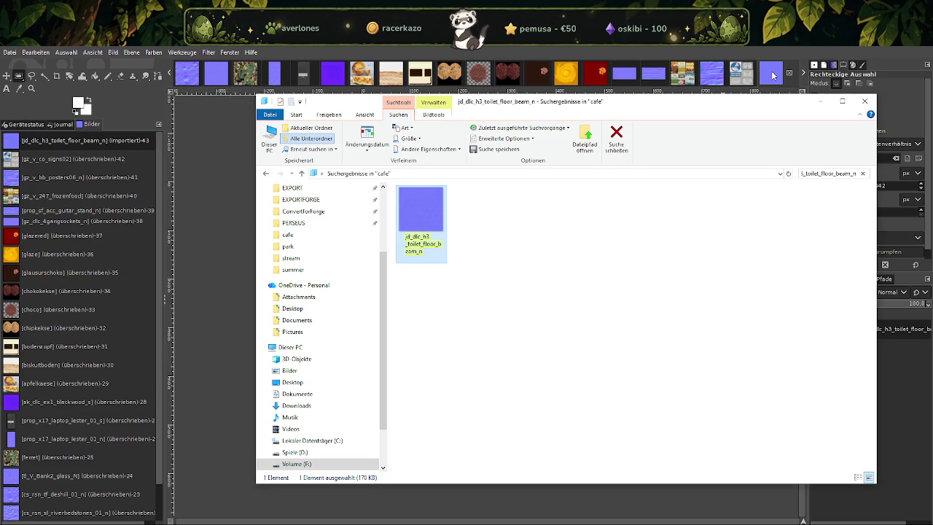
click(772, 73)
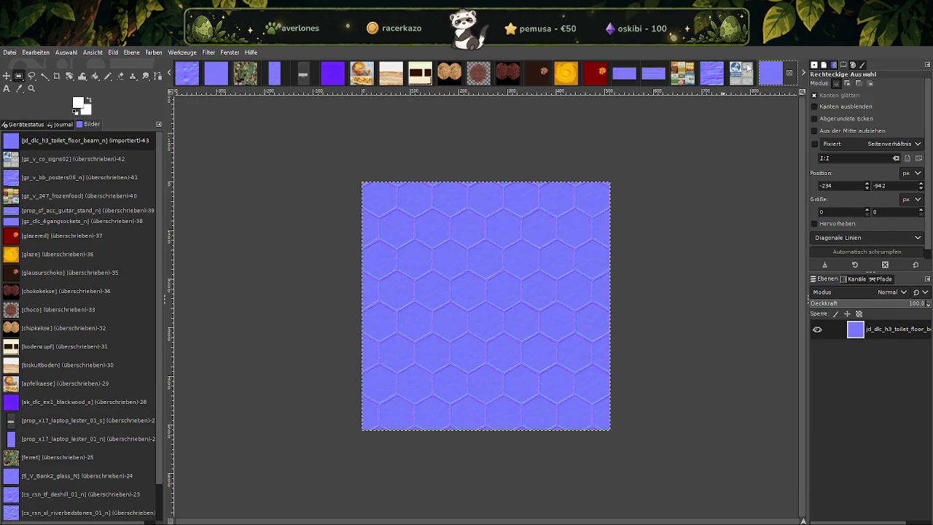
Scale the floor beam normal map to 128 × 128 px and overwrite its DDS file.
right_click(451, 279)
click(566, 405)
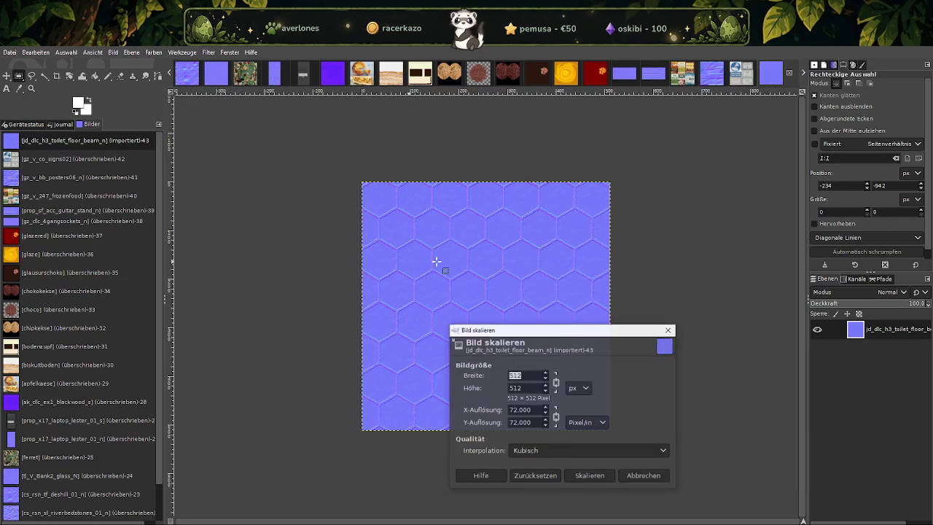
text(128)
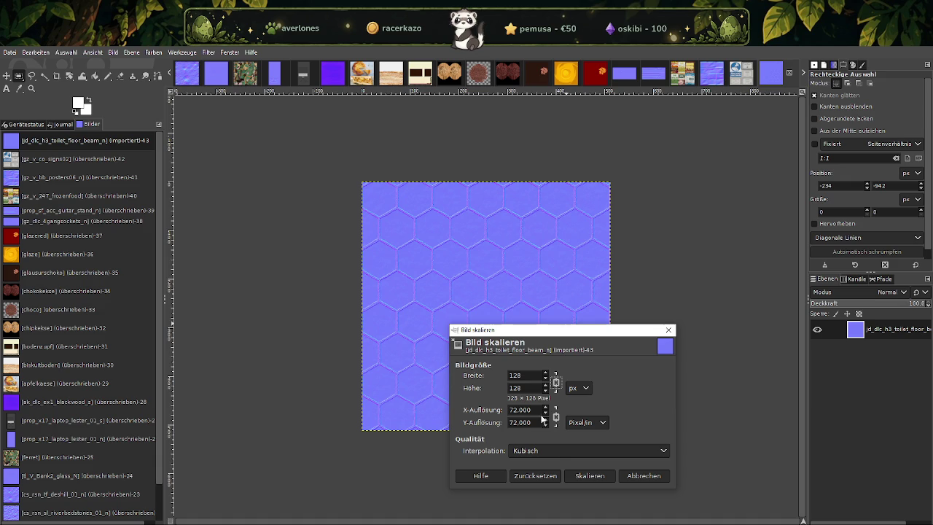
click(590, 475)
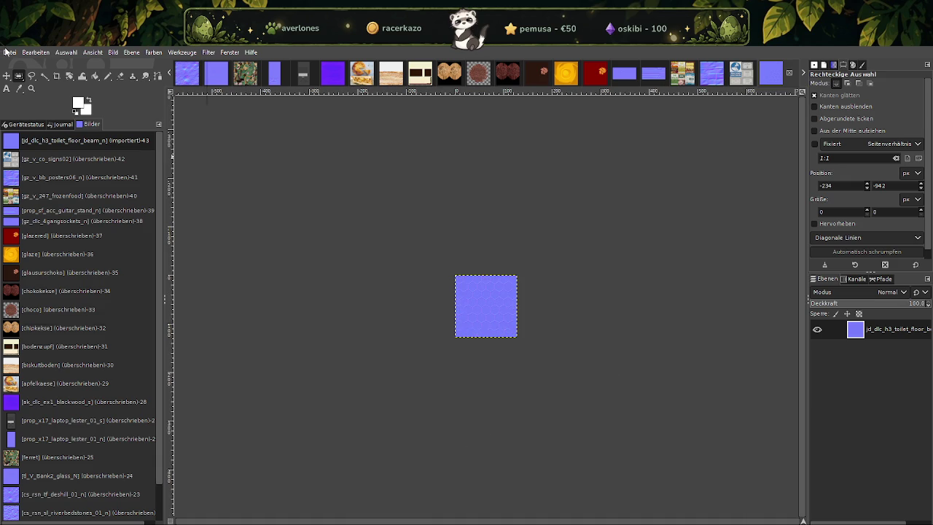
click(9, 51)
click(55, 195)
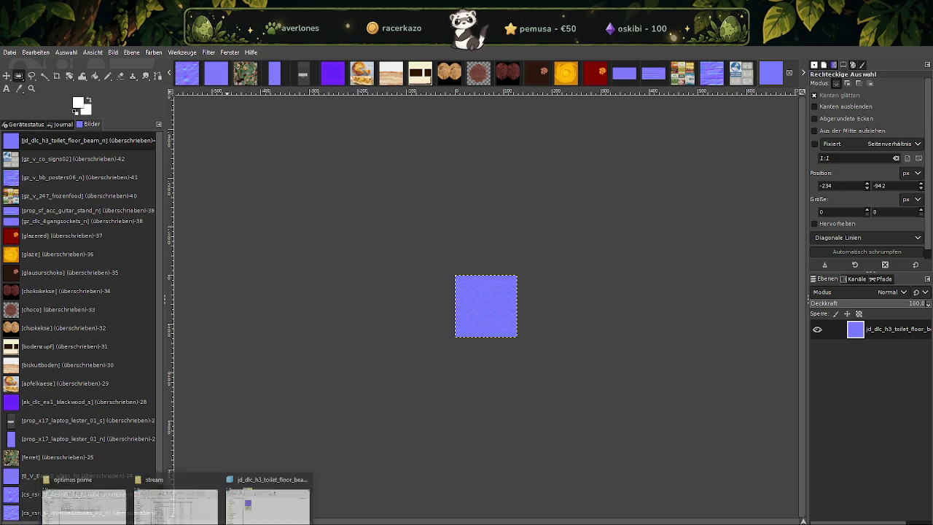
click(266, 495)
click(821, 173)
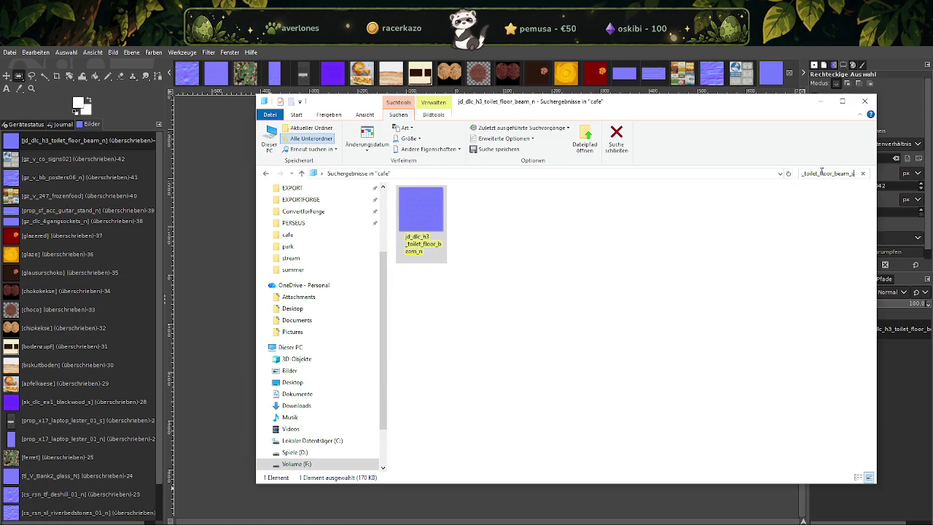
Open jd_dlc_h3_toilet_floor_beam_s from the Explorer results and import it into GIMP.
click(428, 197)
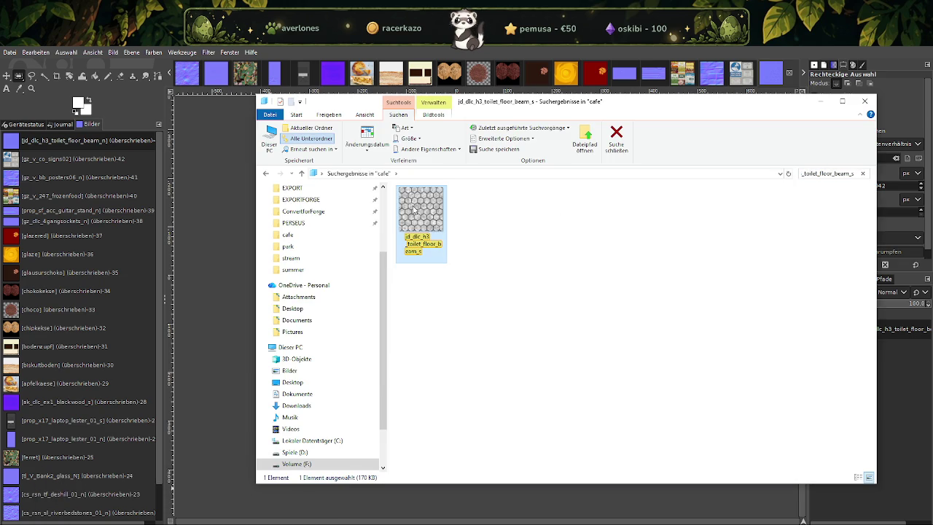
key(Return)
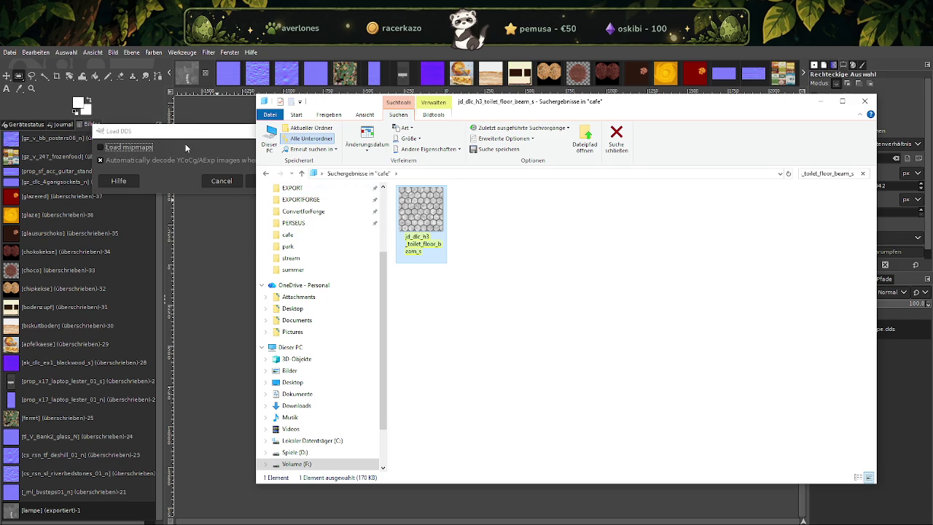
click(267, 181)
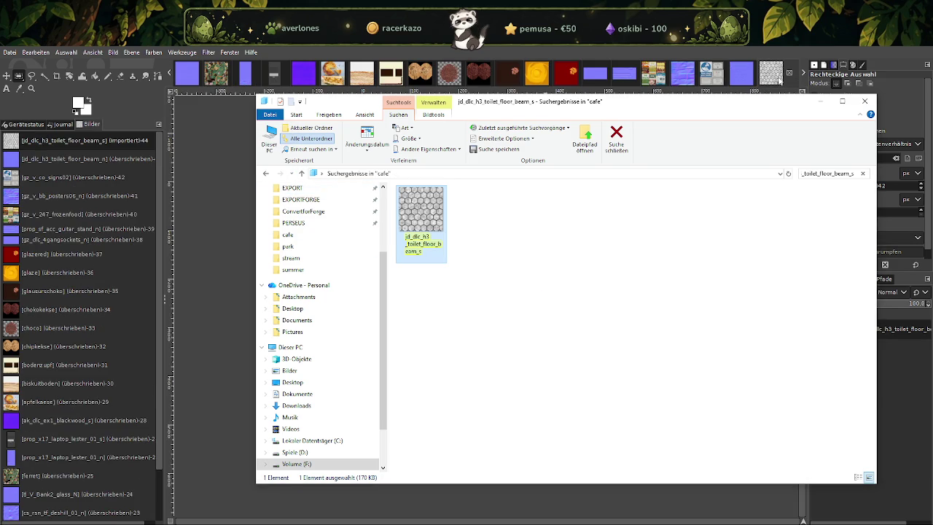
click(775, 80)
Scale the grey hexagon texture to 128 × 128 px and overwrite jd_dlc_h3_toilet_floor_beam_s.dds.
right_click(468, 261)
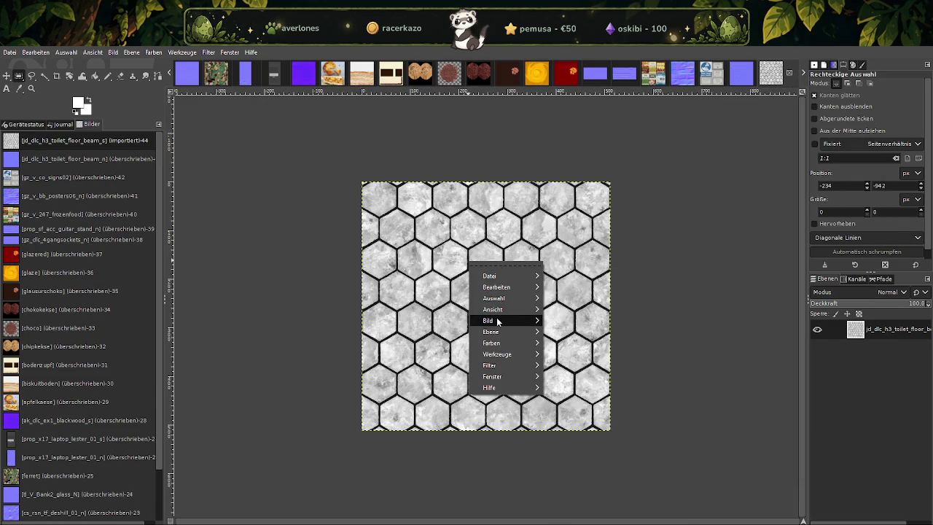
click(589, 398)
text(128)
click(613, 472)
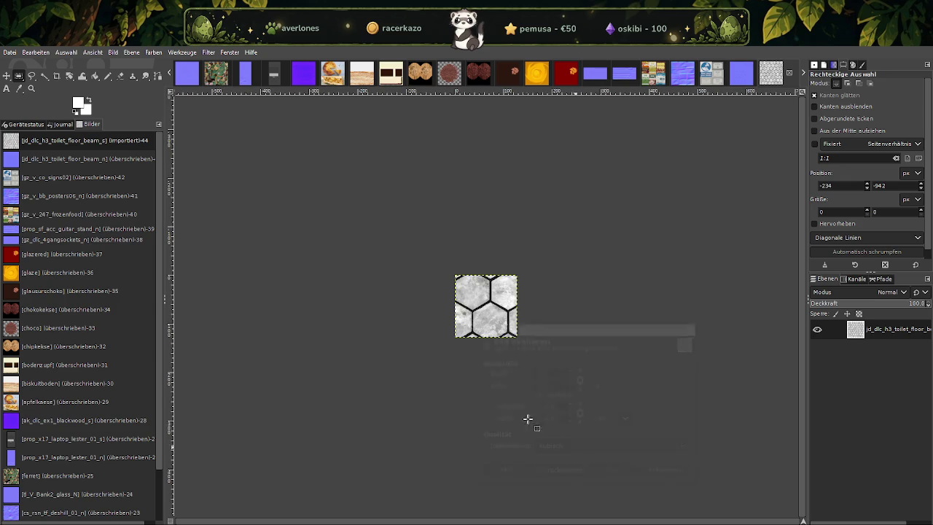
click(12, 52)
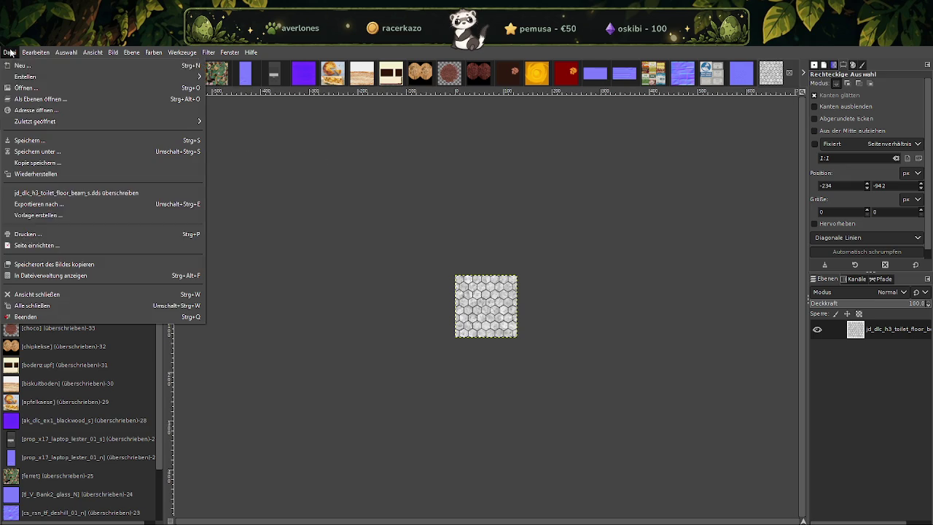
click(49, 195)
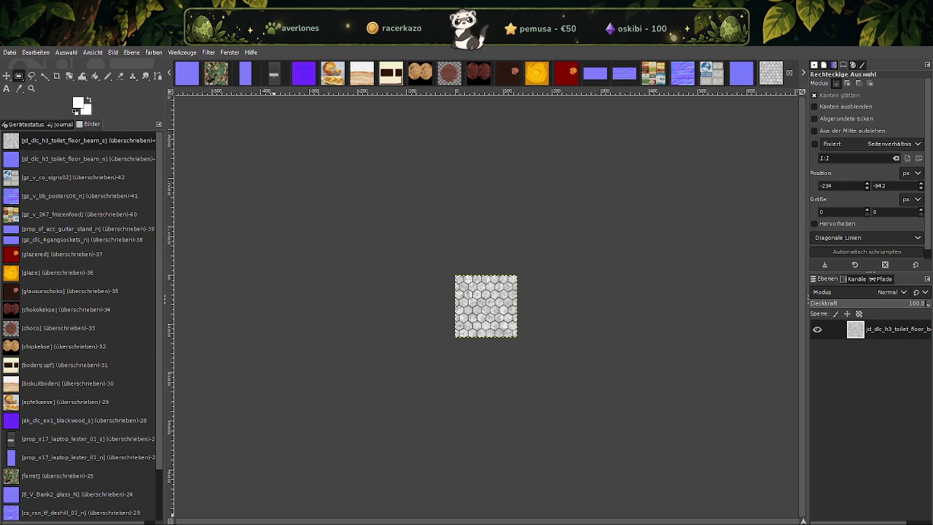
click(269, 503)
click(827, 173)
Search for jd_dlc_h3_toilet_wall_beam_n and import it into GIMP as a DDS.
text(jd_dlc_h3_toilet_wall_beam_n)
click(417, 210)
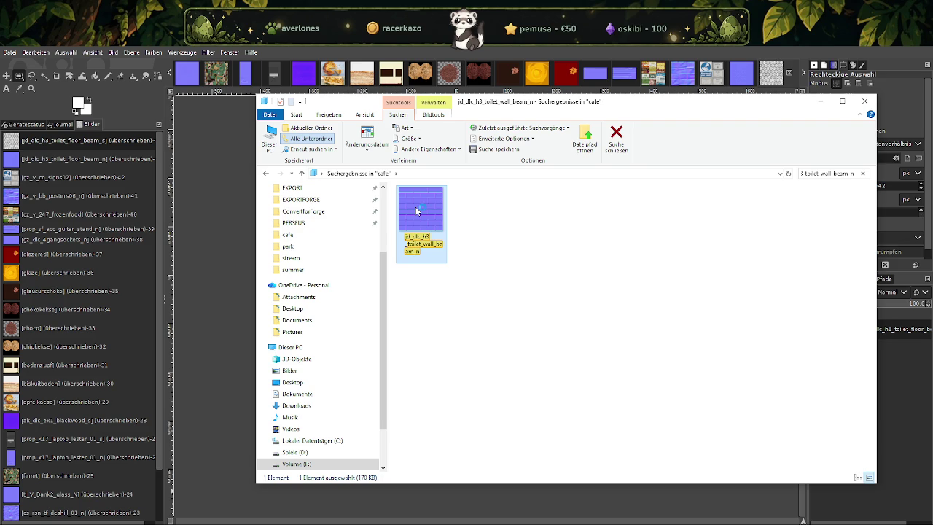
double_click(417, 210)
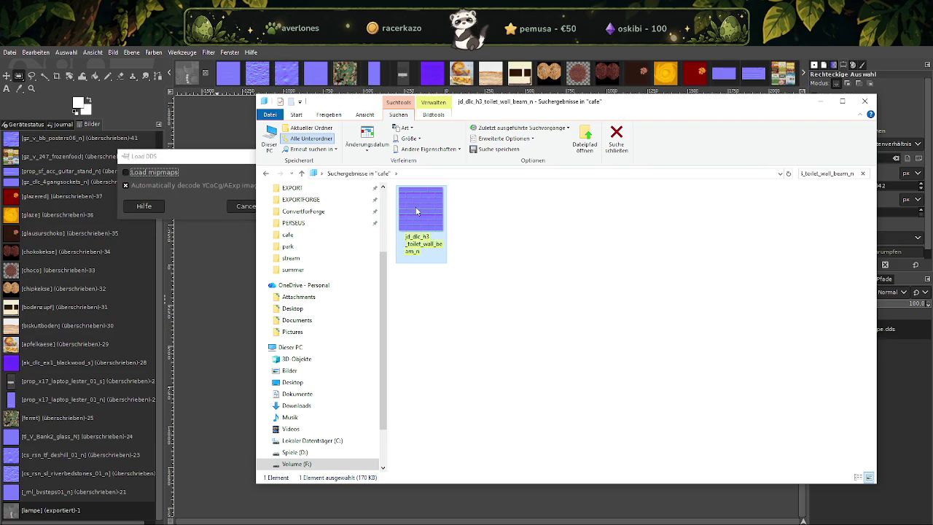
click(200, 163)
click(287, 207)
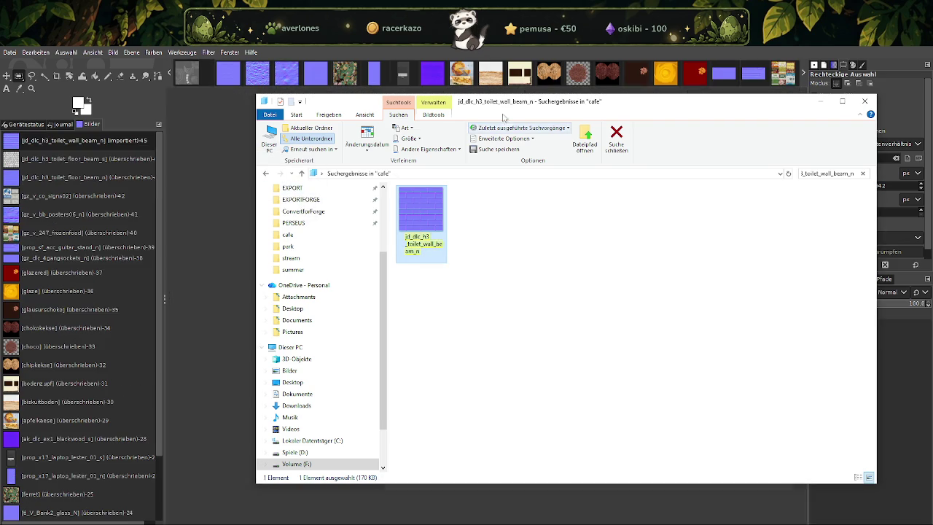
click(223, 181)
Scale the wall beam normal map to 128 px and overwrite jd_dlc_h3_toilet_wall_beam_n.dds.
right_click(478, 249)
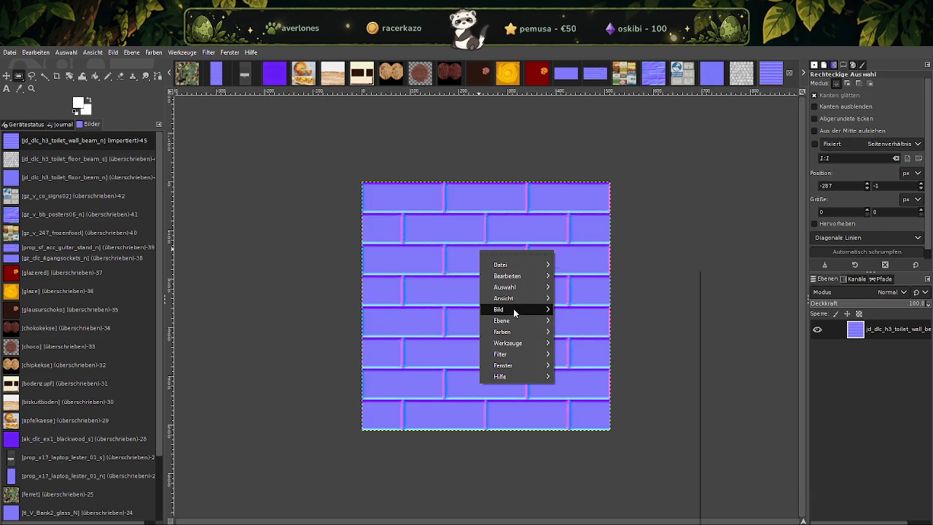
mouse_move(510, 309)
click(595, 399)
text(128)
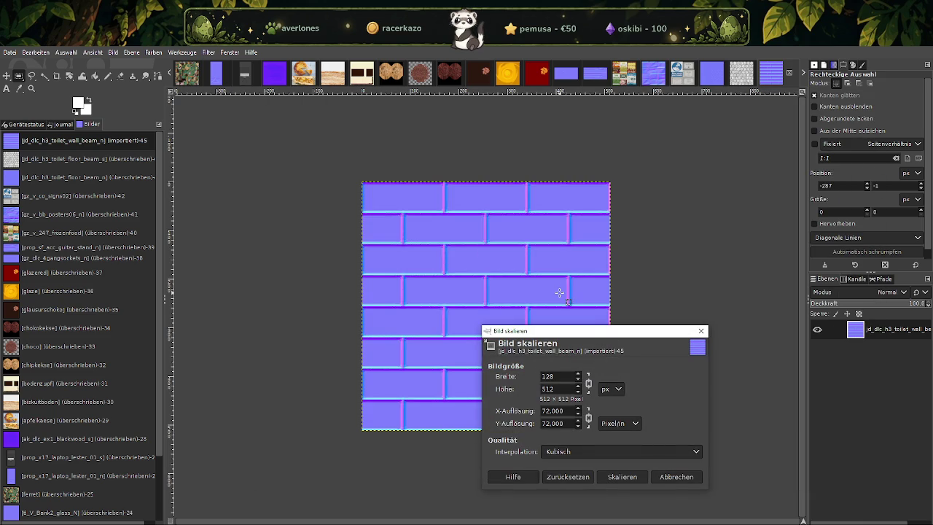
click(618, 477)
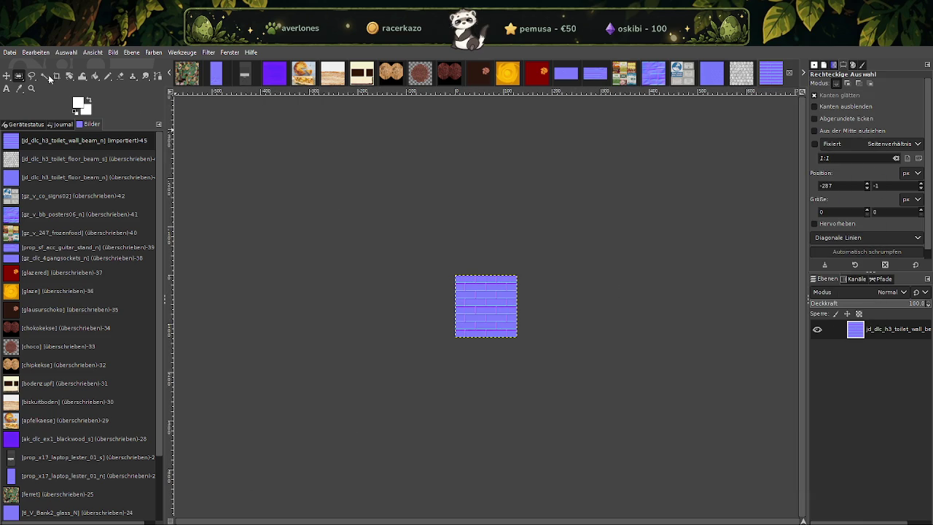
click(10, 53)
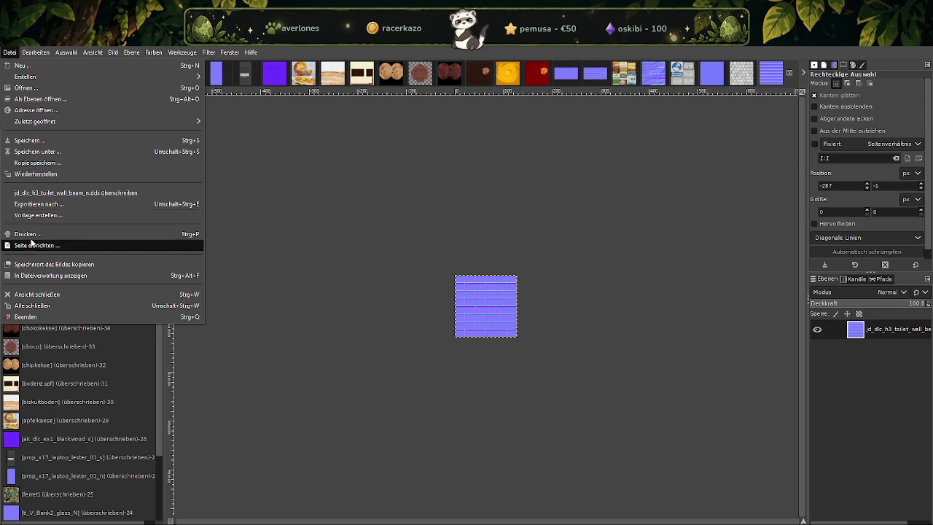
click(64, 195)
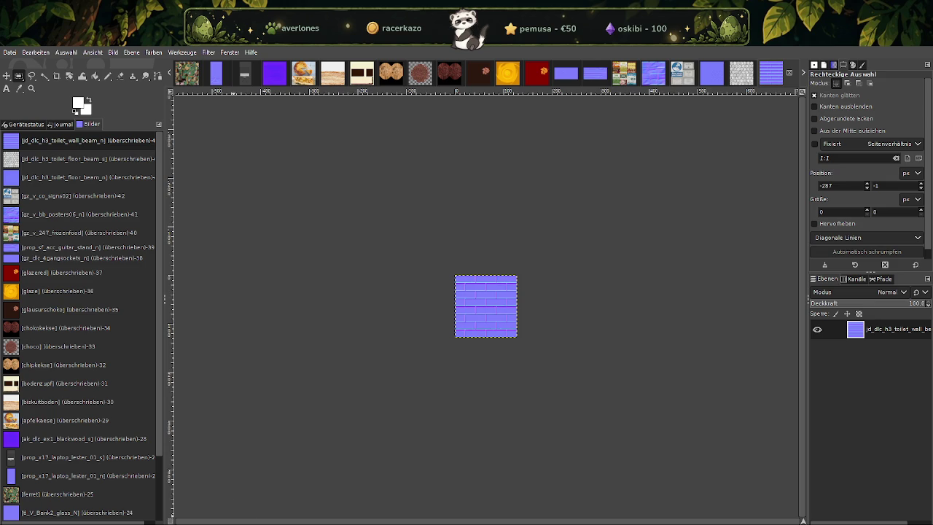
click(288, 515)
Search for jd_dlc_h3_toilet_wall_beam_s and drag it into GIMP as a DDS import.
text(jd_dlc_h3_toilet_wall_beam_s)
key(Return)
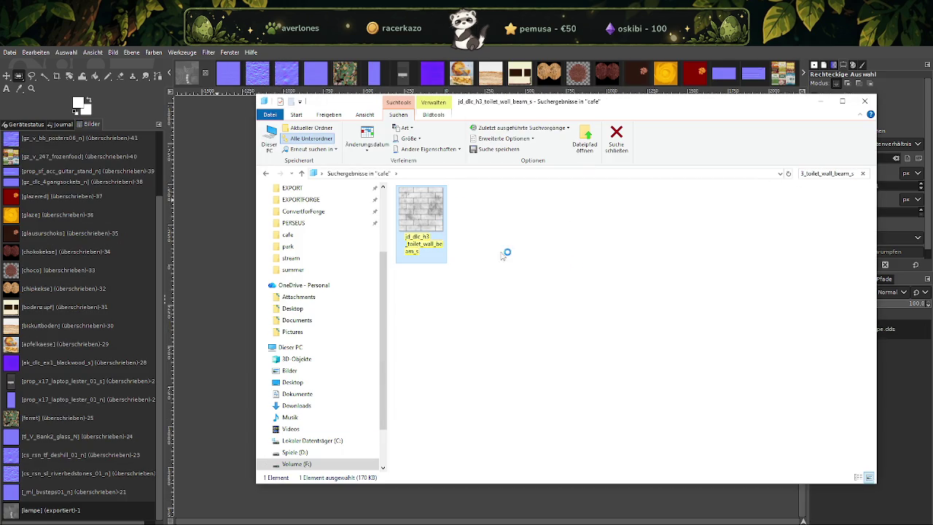
drag(420, 223, 198, 118)
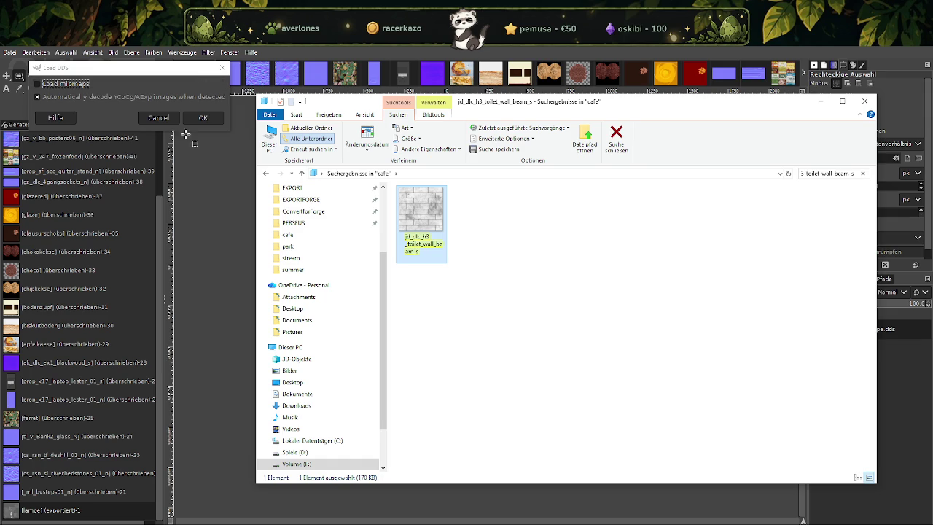
click(204, 121)
click(769, 75)
Scale the brick texture to 128 × 128 px and overwrite its DDS file.
right_click(491, 247)
mouse_move(525, 304)
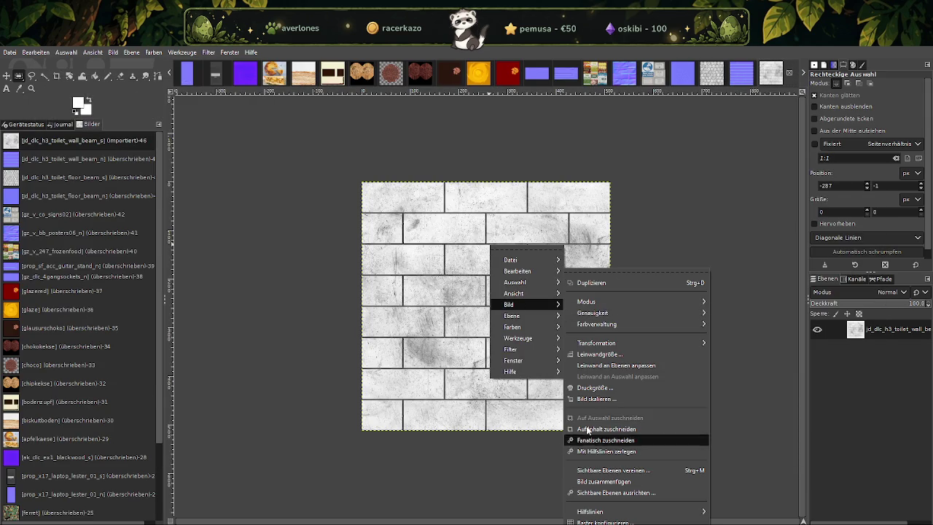
click(602, 400)
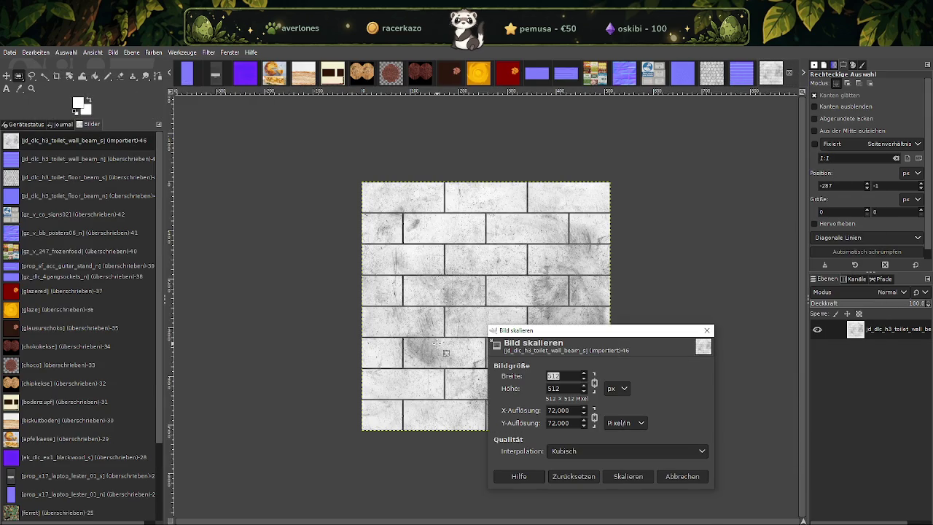
text(128)
click(628, 476)
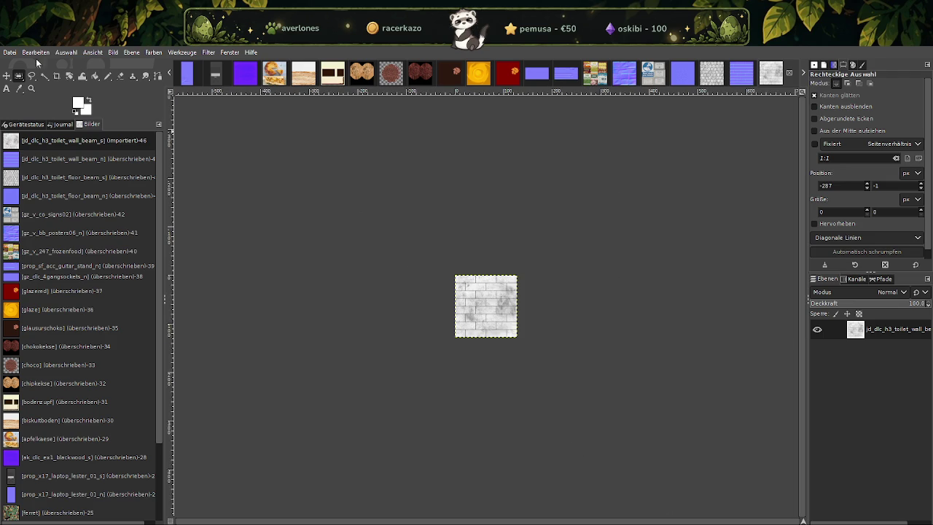
click(10, 52)
click(45, 194)
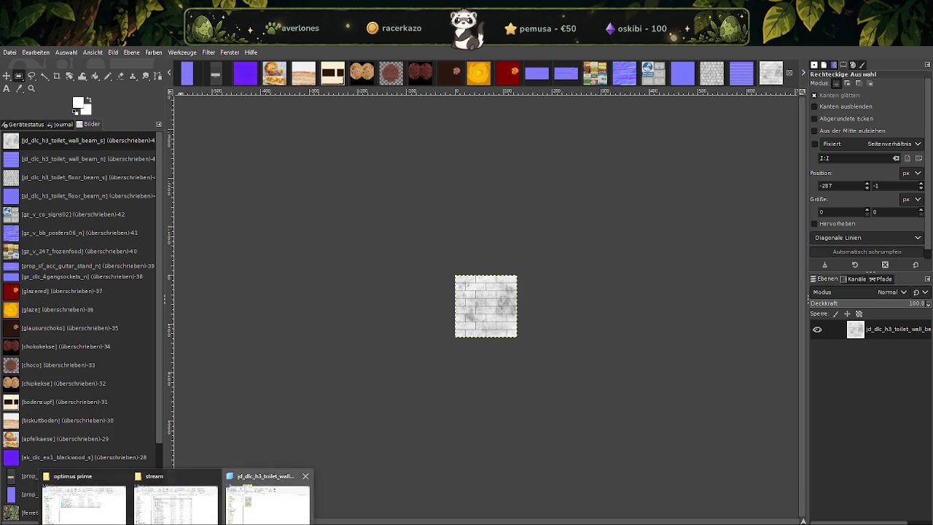
Open the fern normal map dlch4_jd_fern_lrg_05_n from the Explorer results and import it.
click(268, 499)
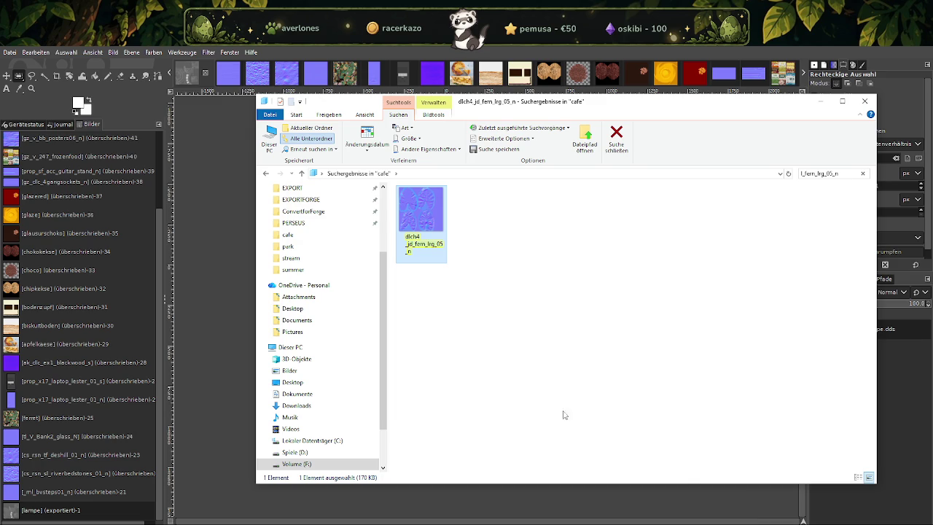
click(219, 96)
click(220, 143)
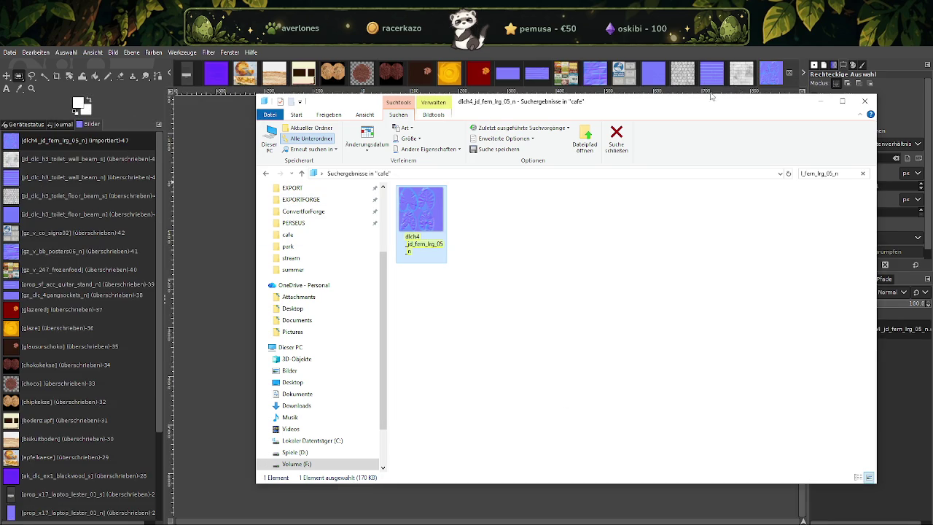
Scale the fern normal map to 128 × 128 px and overwrite dlch4_jd_fern_lrg_05_n.dds.
right_click(504, 275)
mouse_move(523, 334)
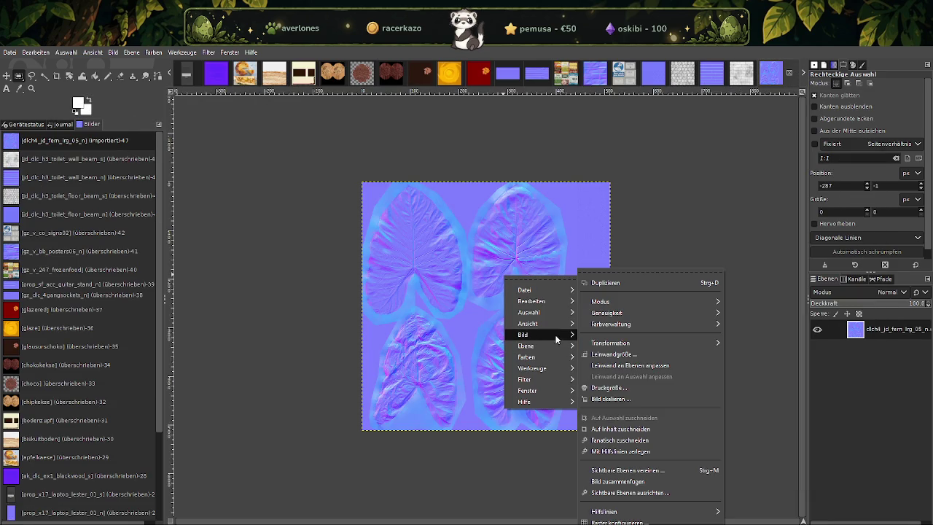
click(610, 401)
text(128)
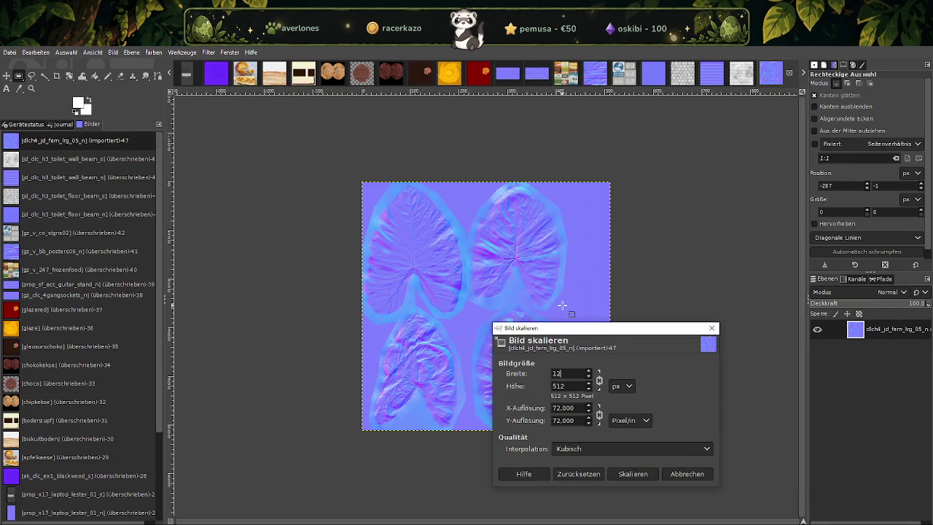
click(632, 474)
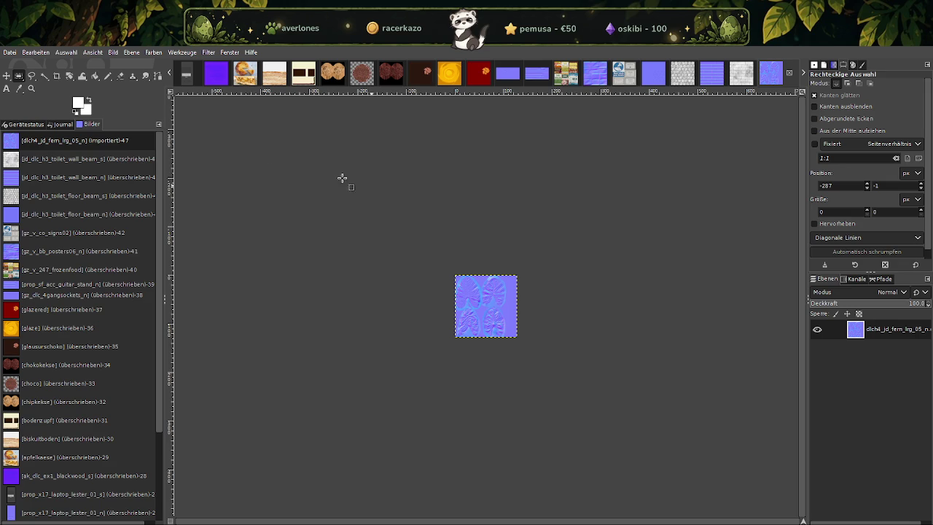
click(11, 52)
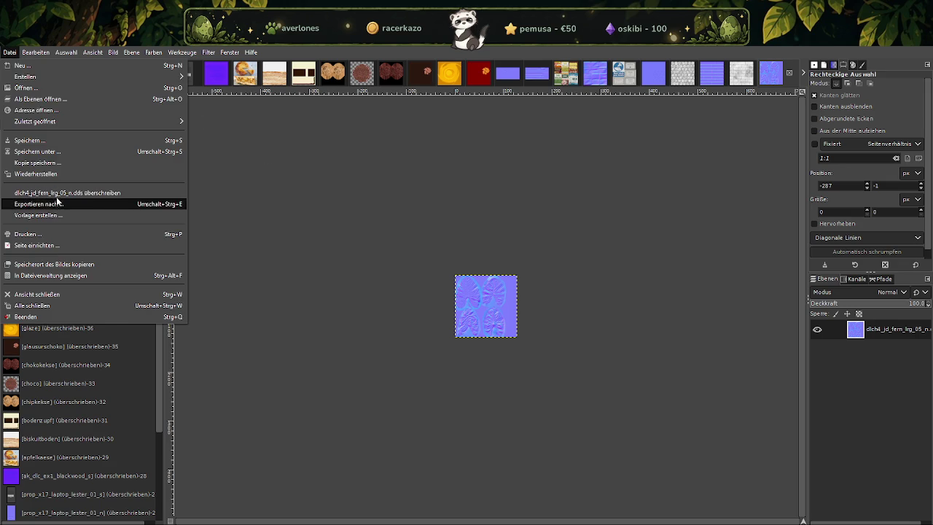
click(55, 205)
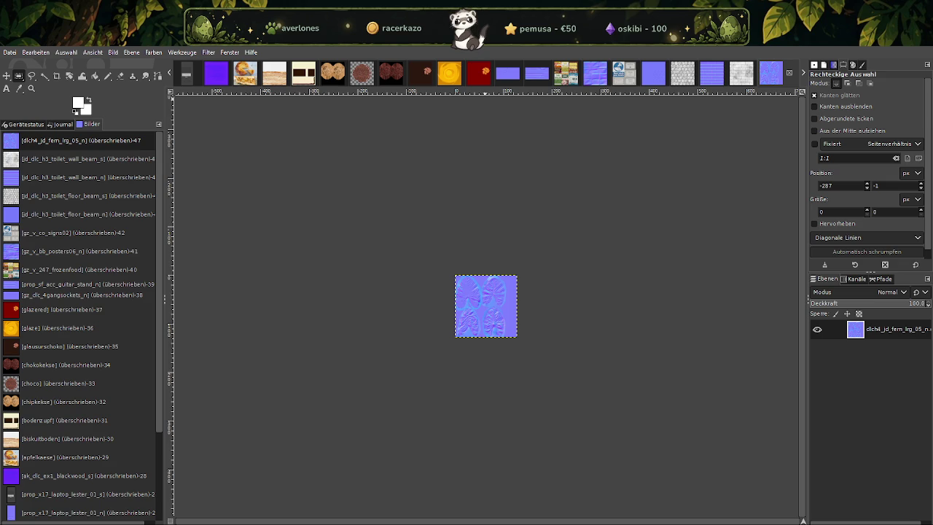
Search for dlch4_jd_fern_lrg_05_s and import it into GIMP as a DDS.
click(240, 506)
click(829, 174)
text(dlch4_jd_fem_lrg_05_s)
double_click(412, 201)
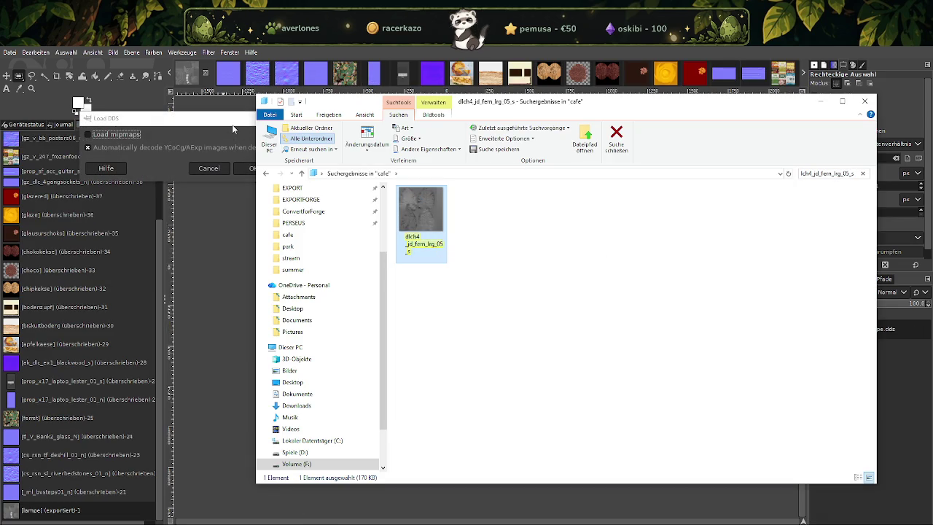
click(248, 170)
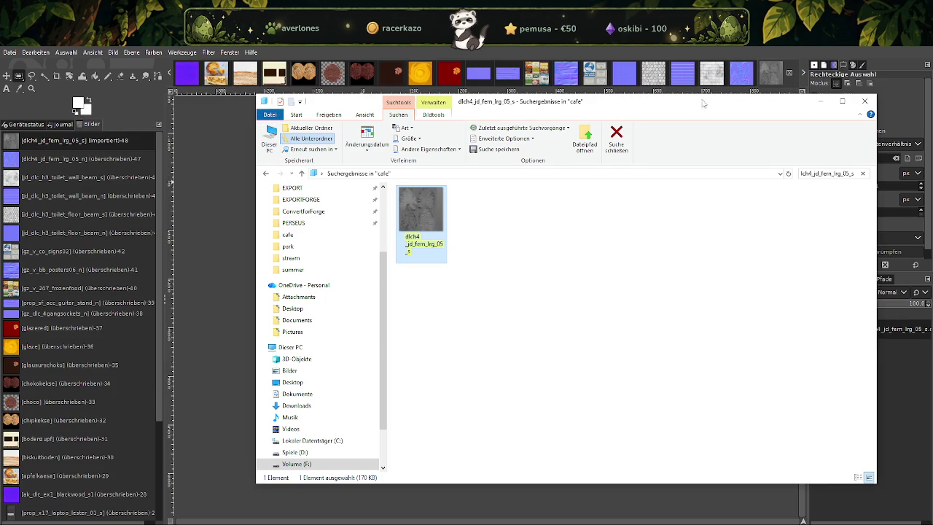
click(774, 79)
Scale the grey fern texture to 128 × 128 px and overwrite dlch4_jd_fern_lrg_05_s.dds.
right_click(446, 237)
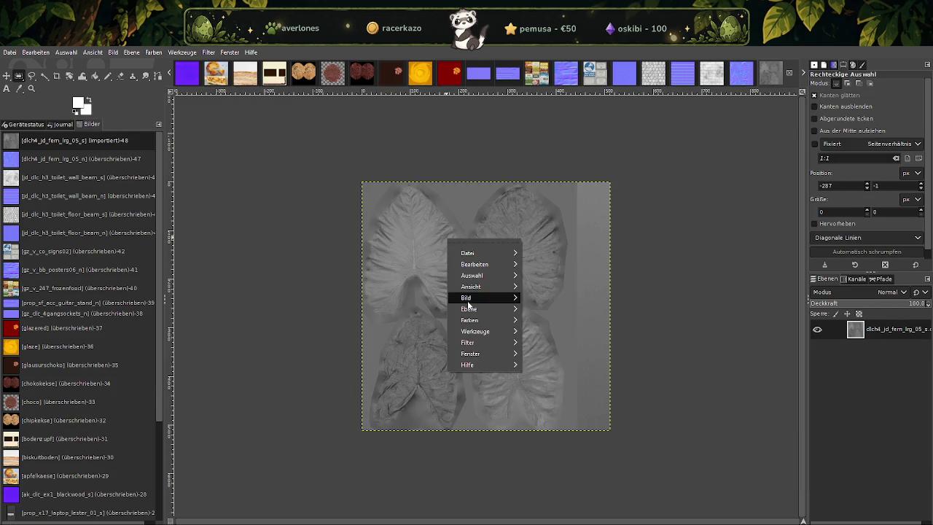
mouse_move(465, 297)
click(543, 405)
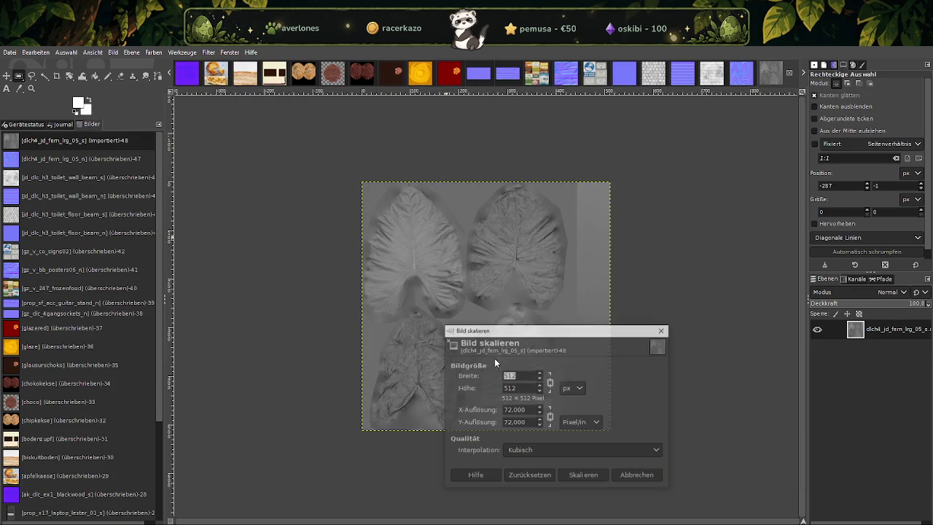
text(128)
key(Tab)
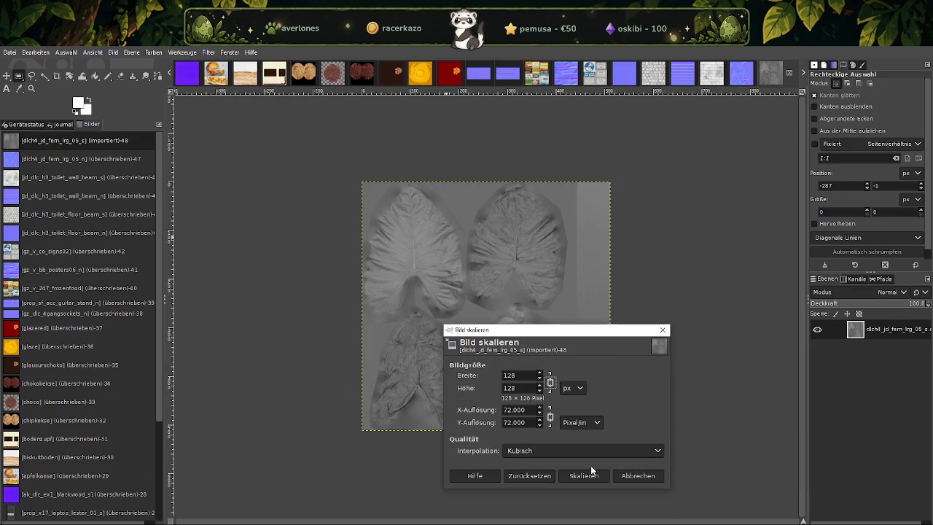
click(583, 475)
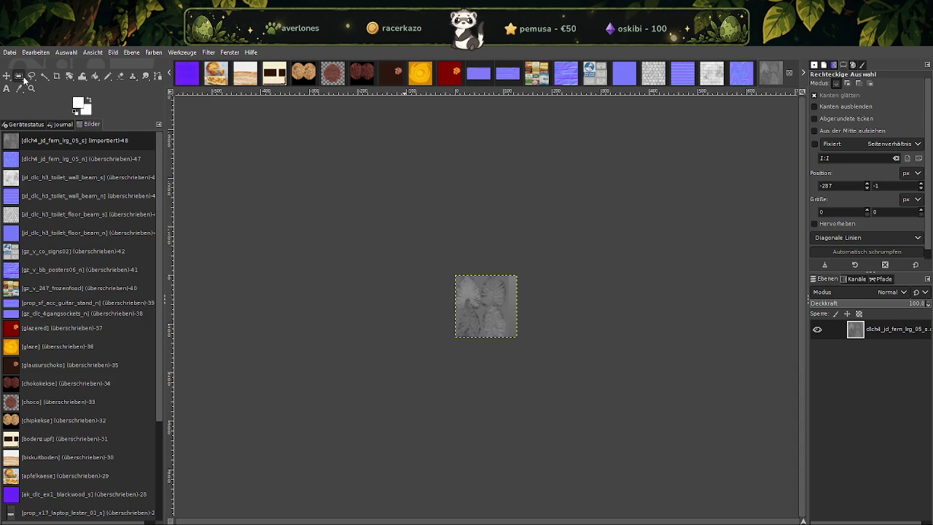
click(10, 52)
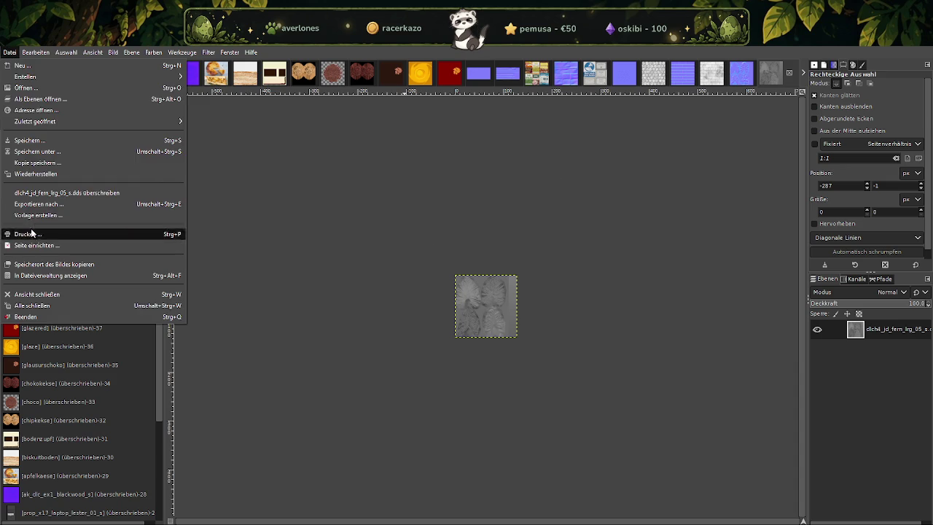
click(48, 192)
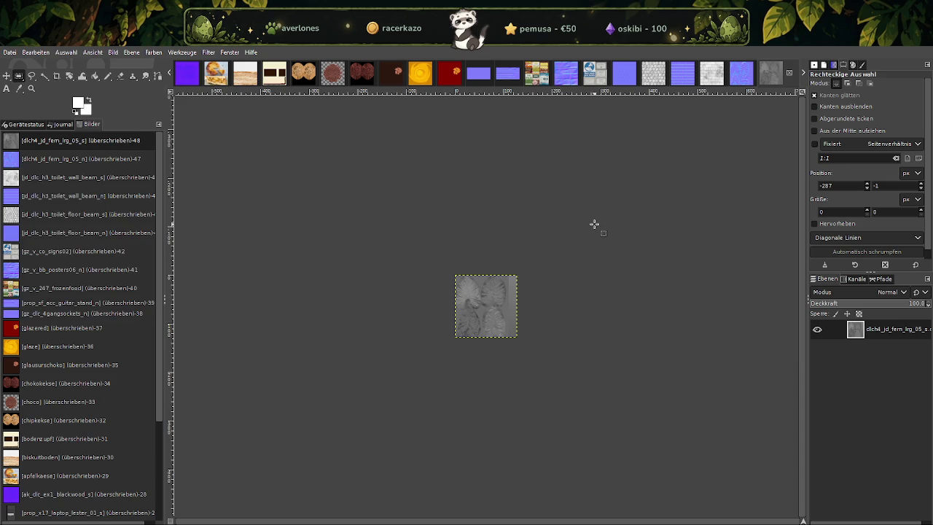